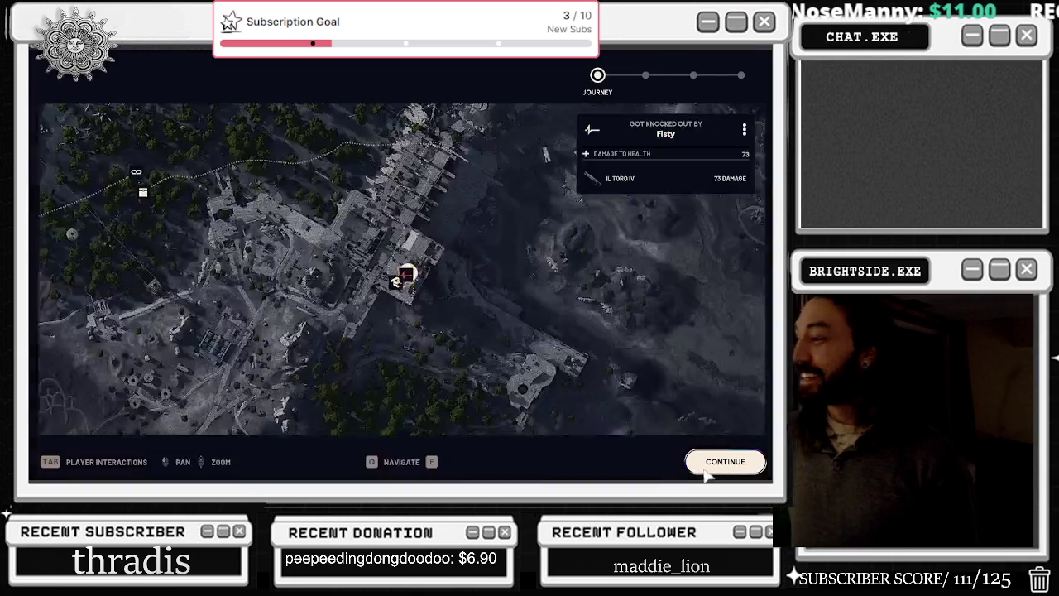
- Skip the knockout recap, XP summary and remaining reward screens to reach the Speranza lobby
{"action": "left_click", "coordinate": [741, 464]}
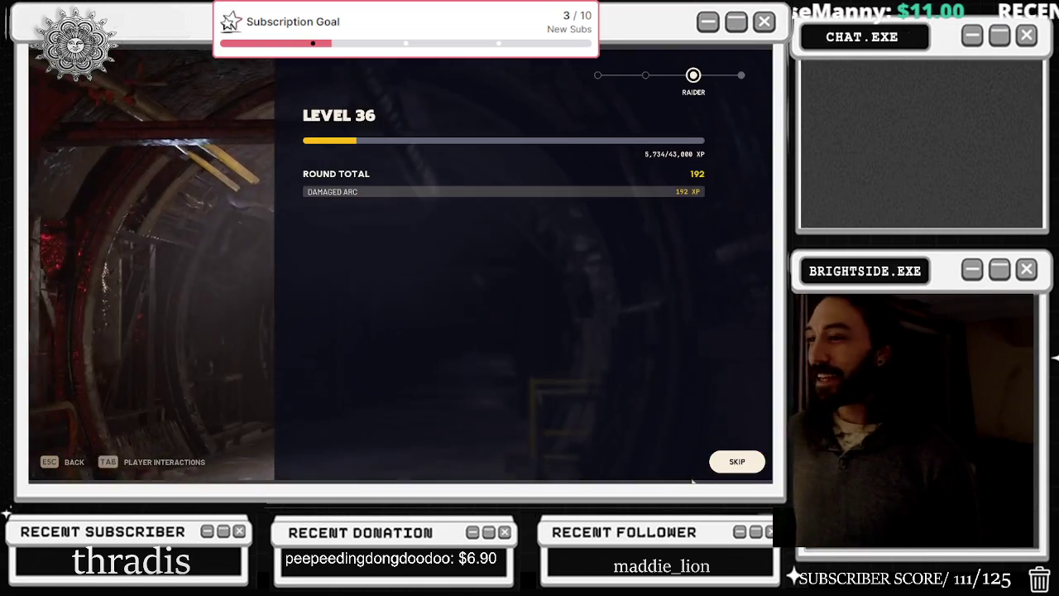
{"action": "left_click", "coordinate": [744, 463]}
{"action": "left_click", "coordinate": [725, 462]}
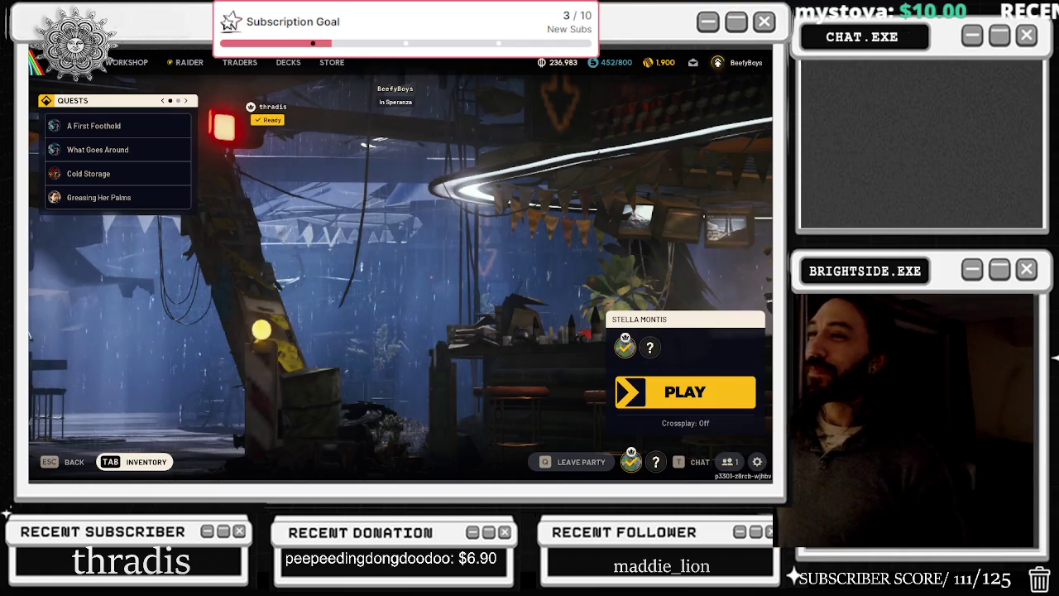
- Start setting up a new raid and choose the Free Loadout
{"action": "left_click", "coordinate": [680, 398]}
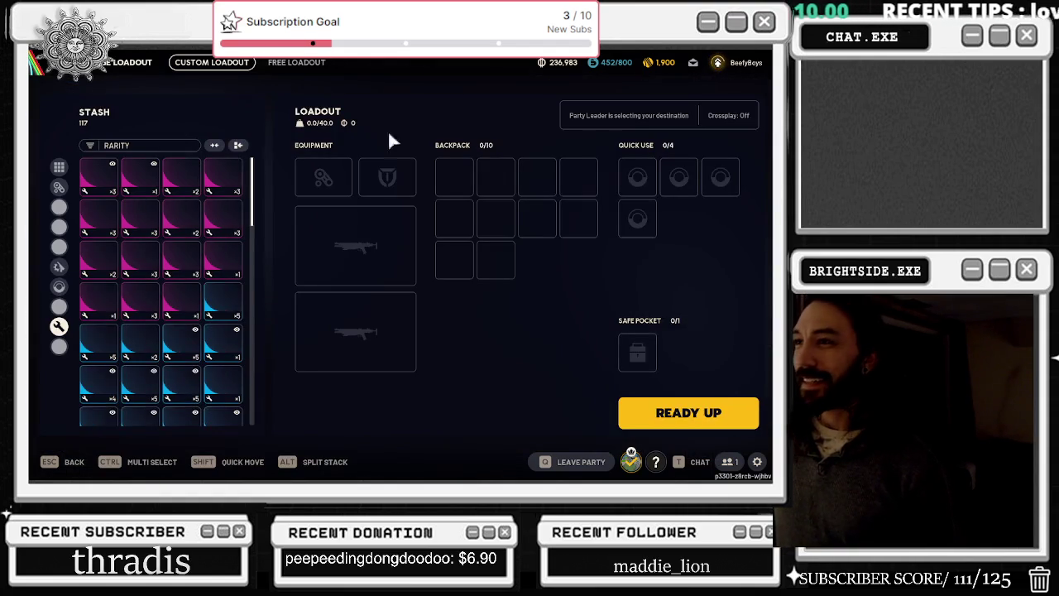
{"action": "left_click", "coordinate": [294, 63]}
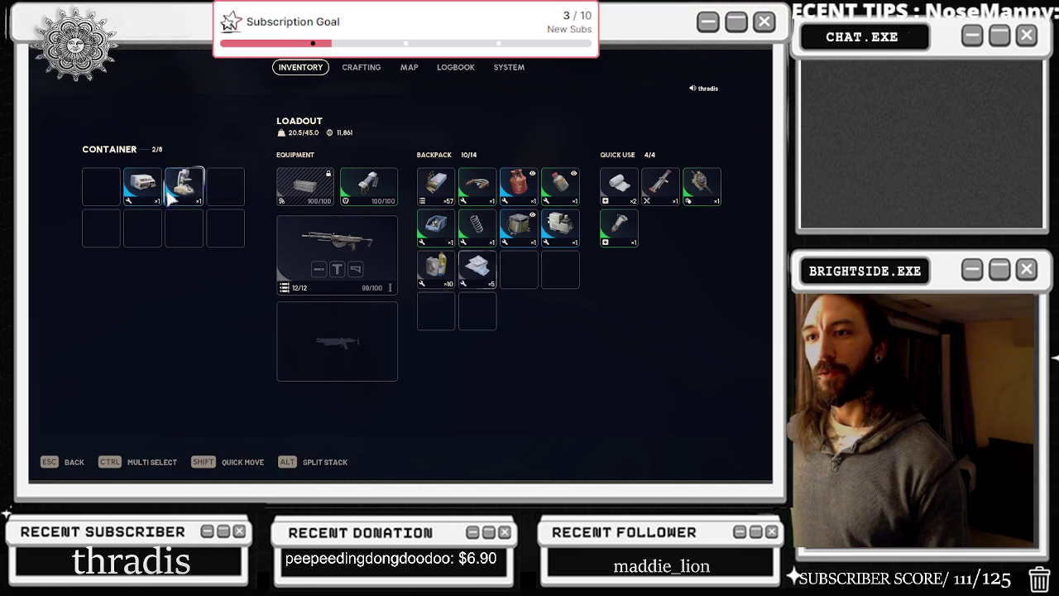
- Close the container, search another nearby container with E, and resume raiding
{"action": "key", "text": "Escape"}
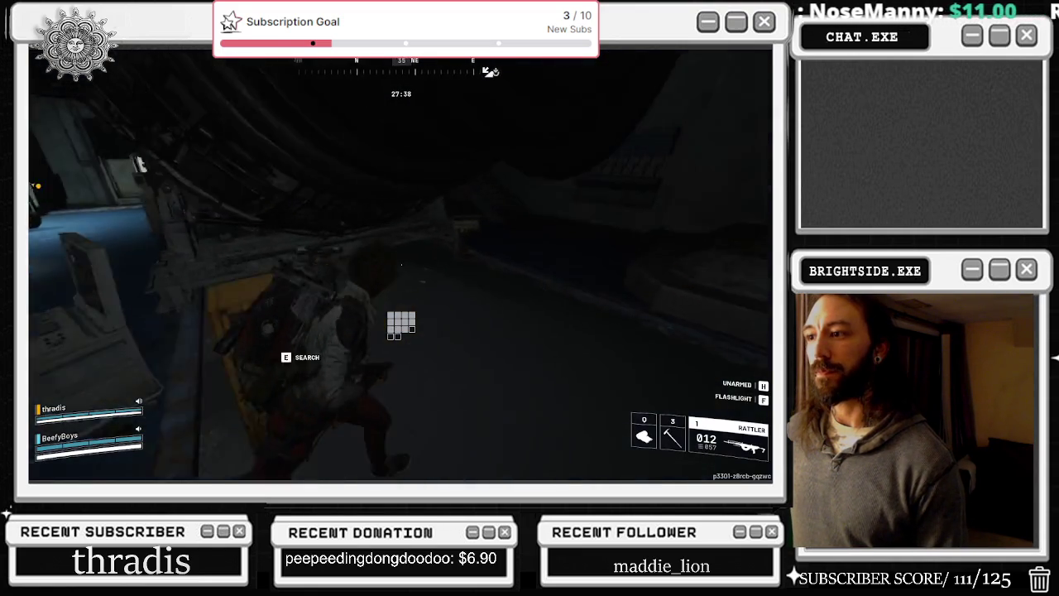
{"action": "key", "text": "e"}
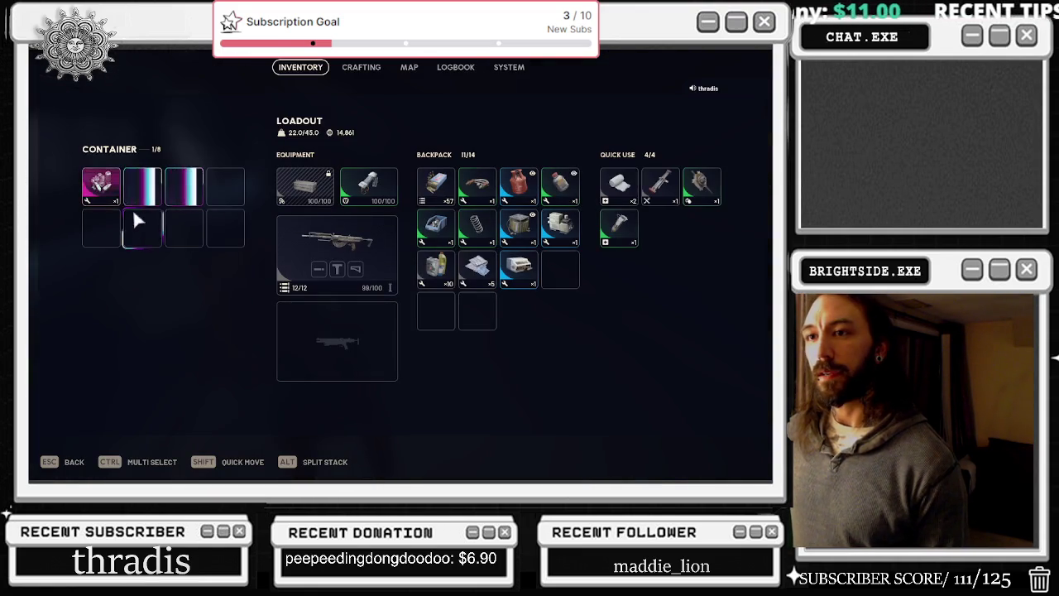
{"action": "key", "text": "Escape"}
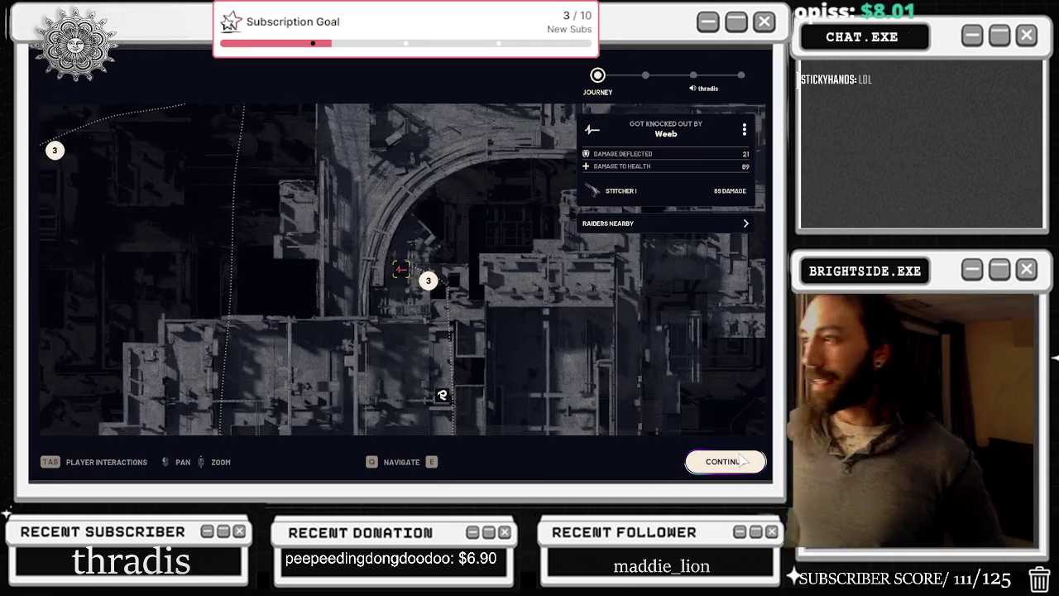
- Continue past the journey map, level progress and CRED feats screens to the main menu
{"action": "left_click", "coordinate": [742, 460]}
{"action": "left_click", "coordinate": [742, 461]}
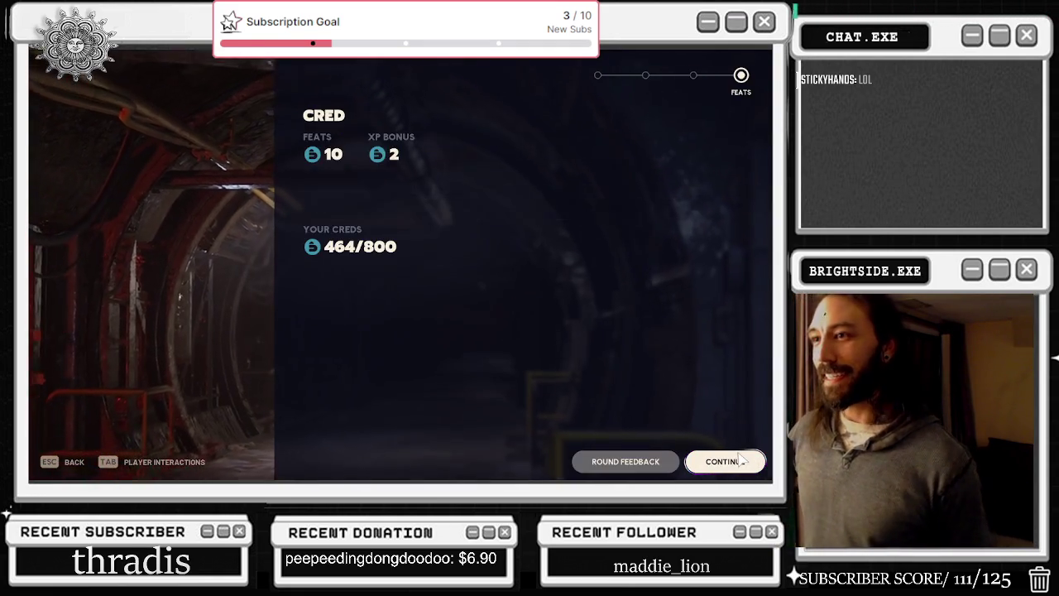
{"action": "left_click", "coordinate": [741, 461]}
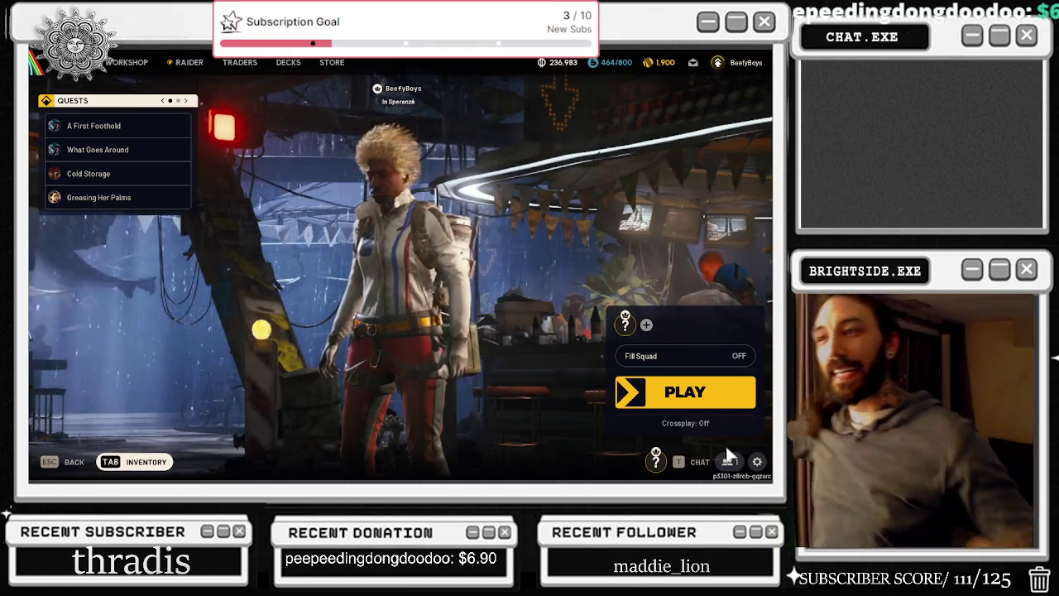
- Acquire the Security Breach skill in the skill tree, then return to the Raider page
{"action": "left_click", "coordinate": [730, 65]}
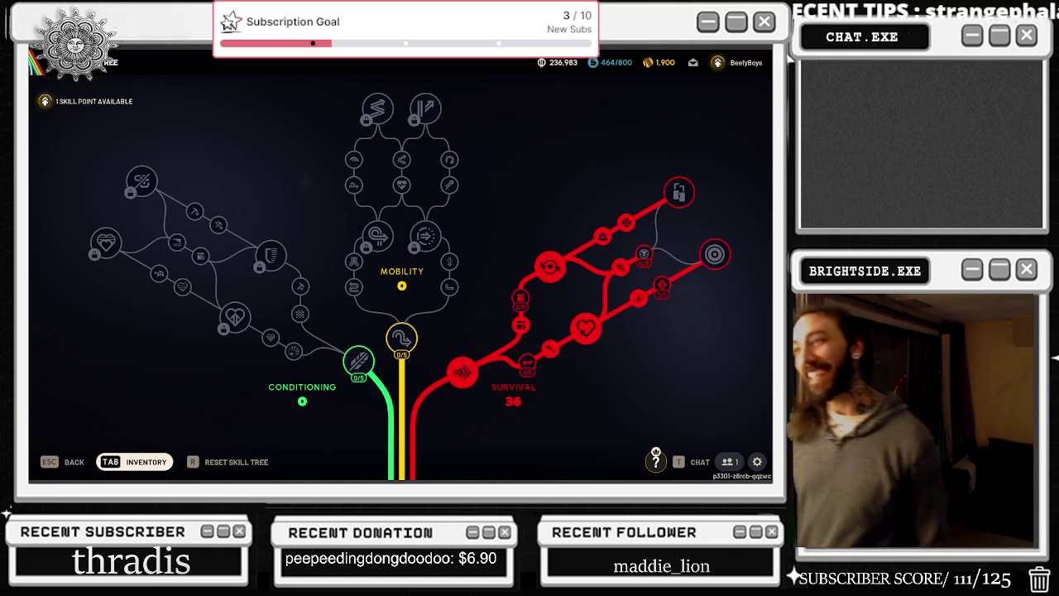
{"action": "left_click", "coordinate": [678, 192]}
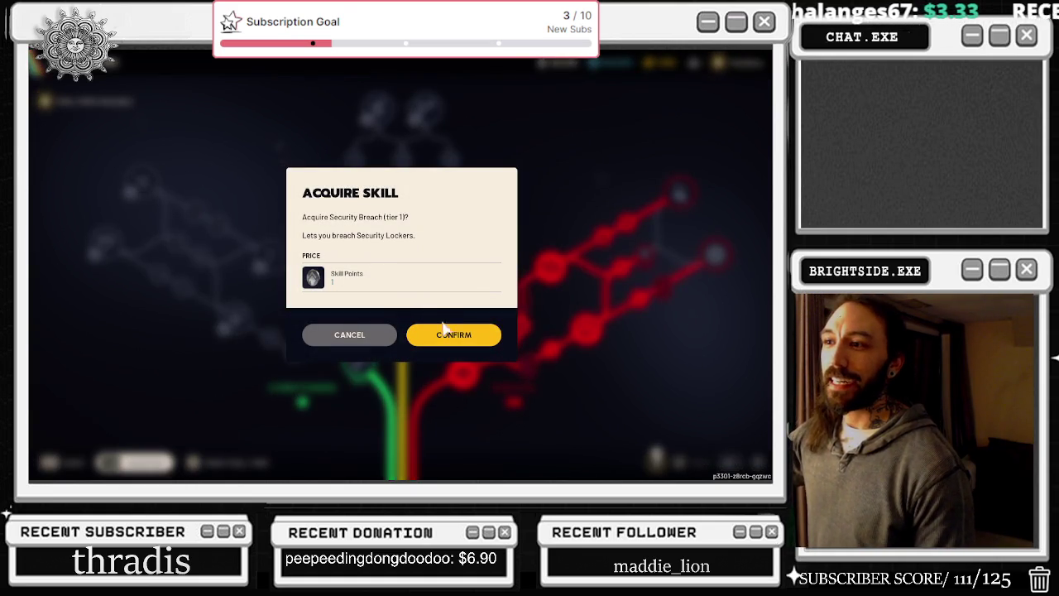
{"action": "left_click", "coordinate": [441, 330]}
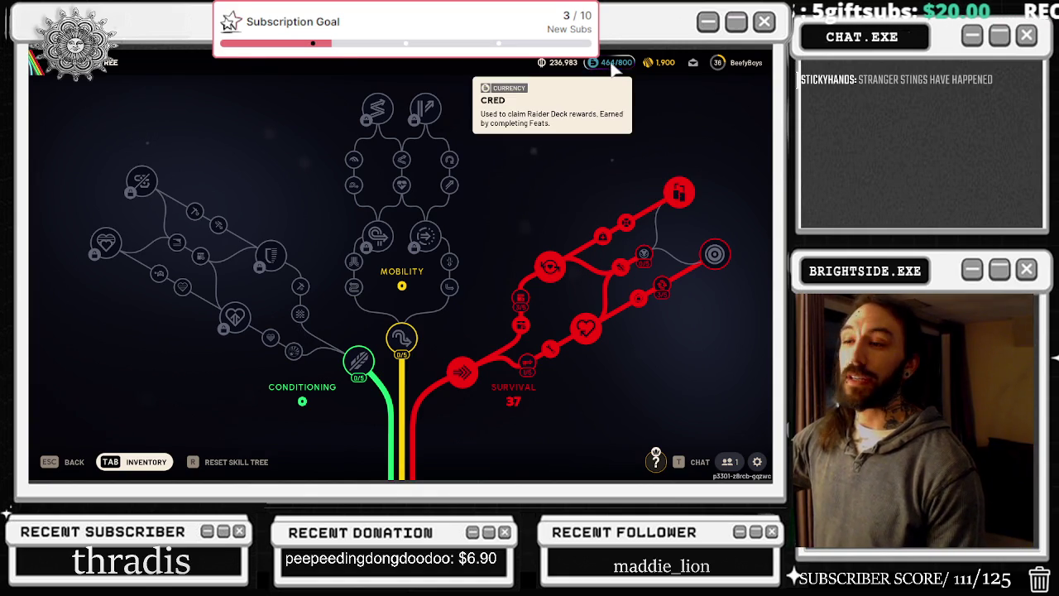
{"action": "key", "text": "Escape"}
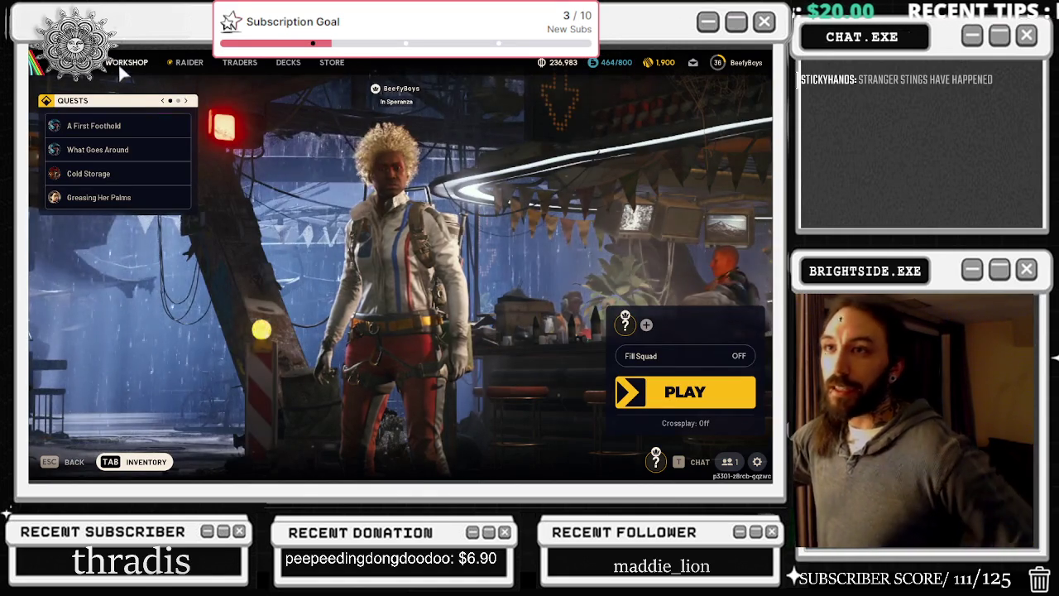
{"action": "left_click", "coordinate": [189, 64]}
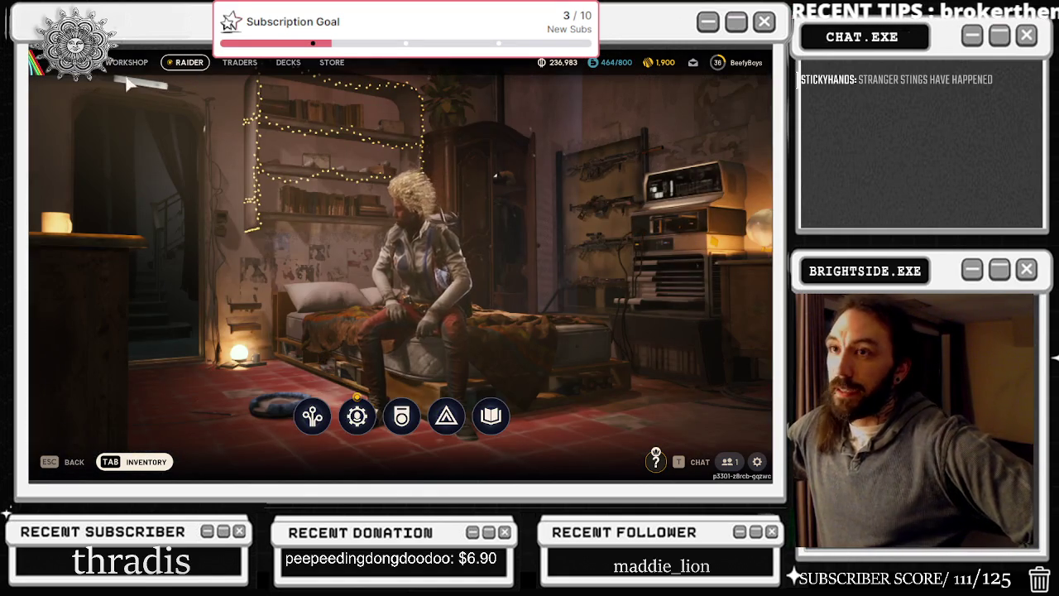
- Visit the Workshop and Scrappy the Rooster's collection box, then back out to the lobby
{"action": "key", "text": "q"}
{"action": "left_click", "coordinate": [238, 412]}
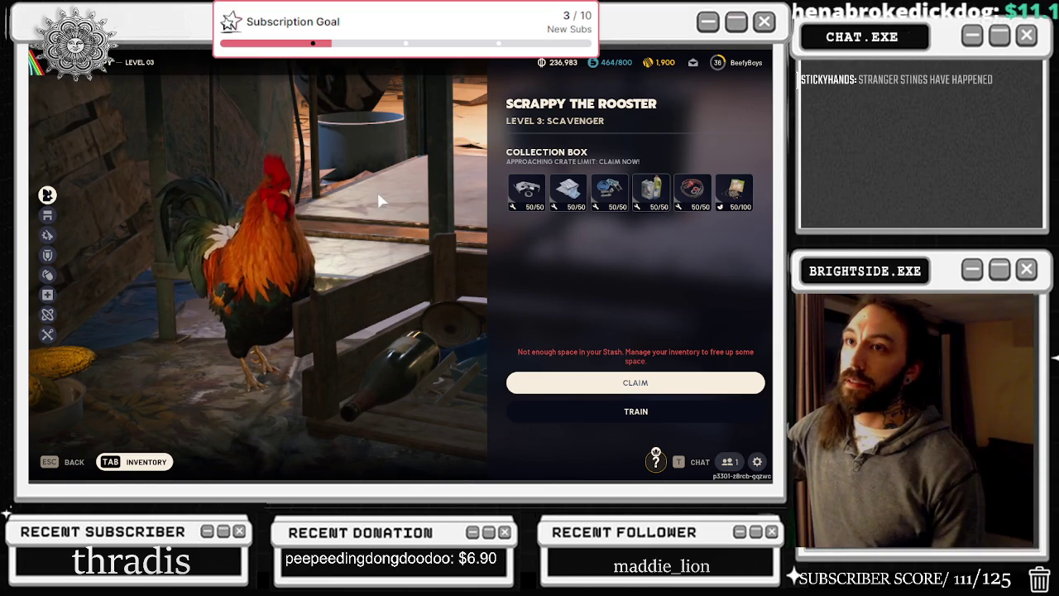
{"action": "key", "text": "Escape"}
{"action": "key", "text": "Escape"}
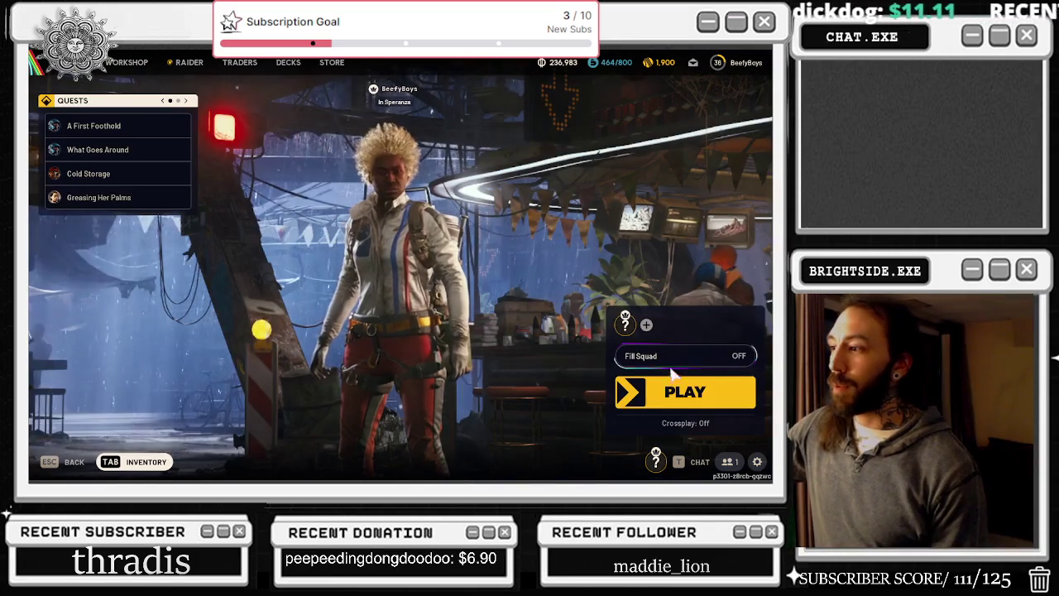
{"action": "key", "text": "Escape"}
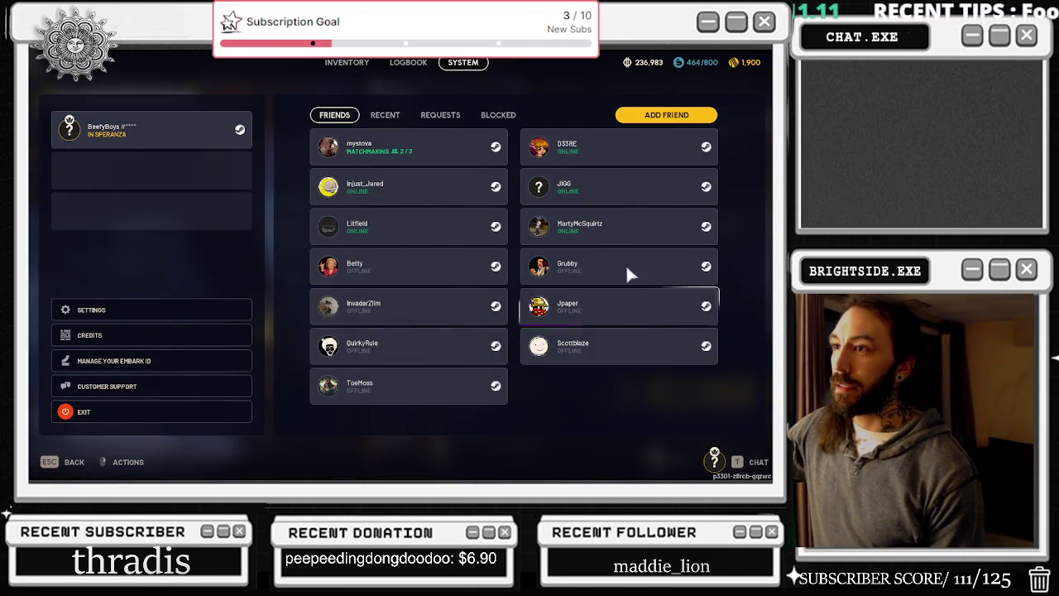
{"action": "key", "text": "Escape"}
- Pick Stella Montis as the destination, select the free loadout and ready up
{"action": "left_click", "coordinate": [720, 398]}
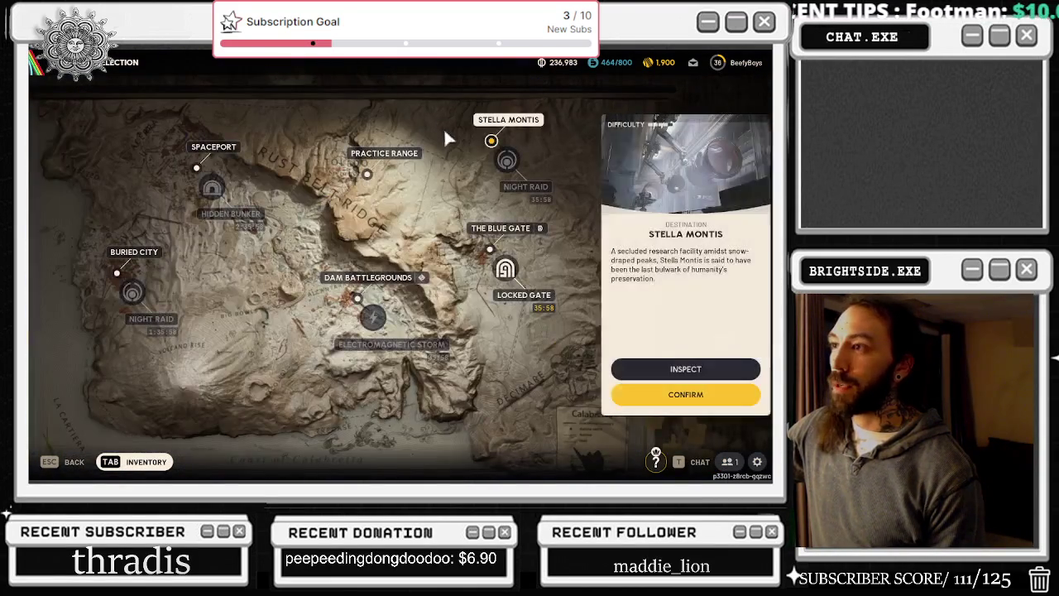
{"action": "left_click", "coordinate": [670, 400]}
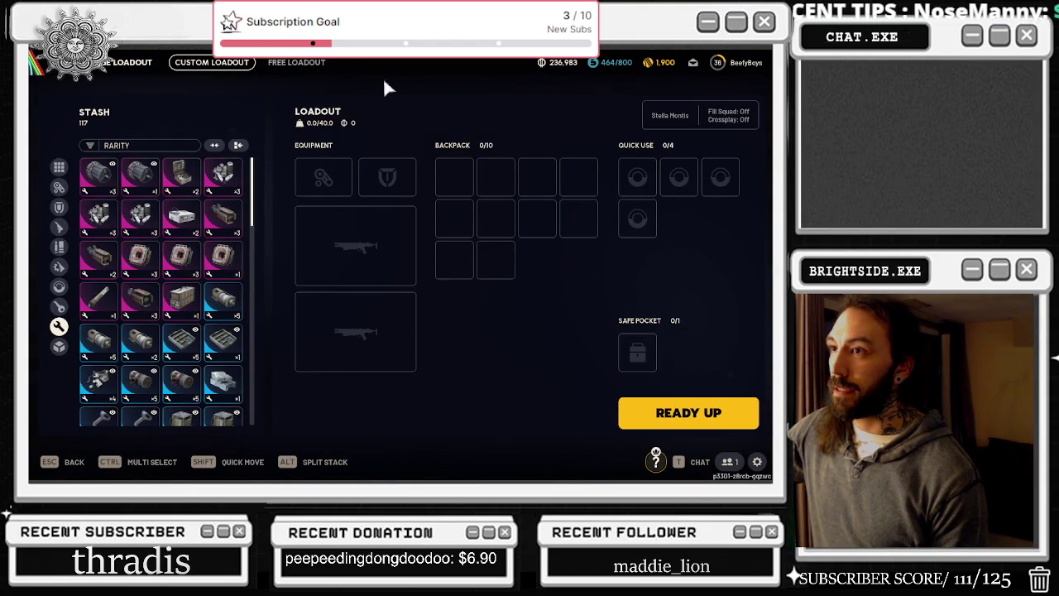
{"action": "left_click", "coordinate": [297, 62]}
{"action": "left_click", "coordinate": [629, 412]}
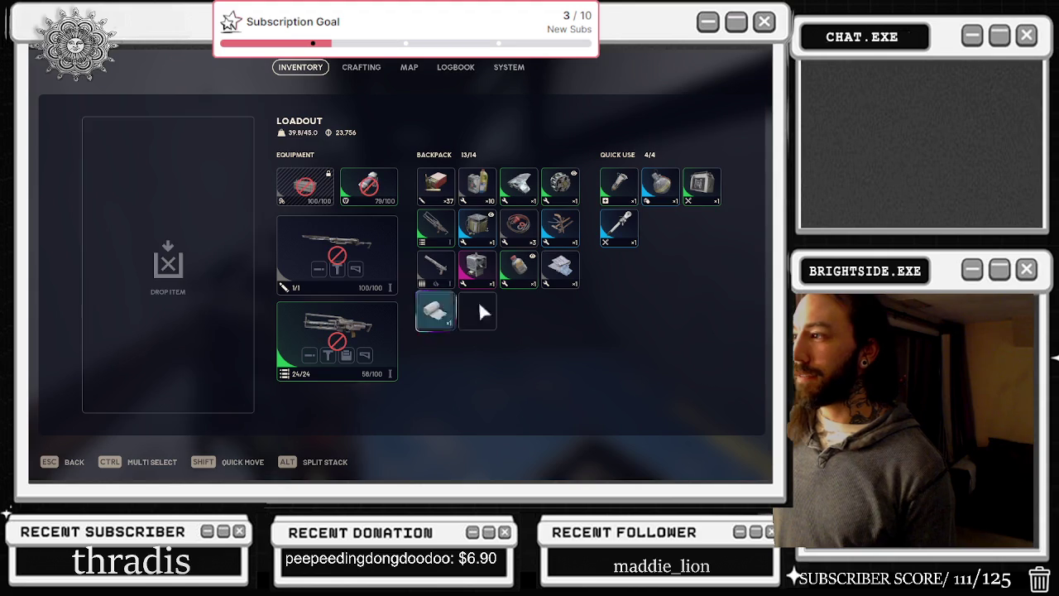
- Put the healing item into a quick-use slot and ready weapon slot 1
{"action": "left_click_drag", "start_coordinate": [639, 240], "coordinate": [629, 234]}
{"action": "key", "text": "Escape"}
{"action": "key", "text": "q"}
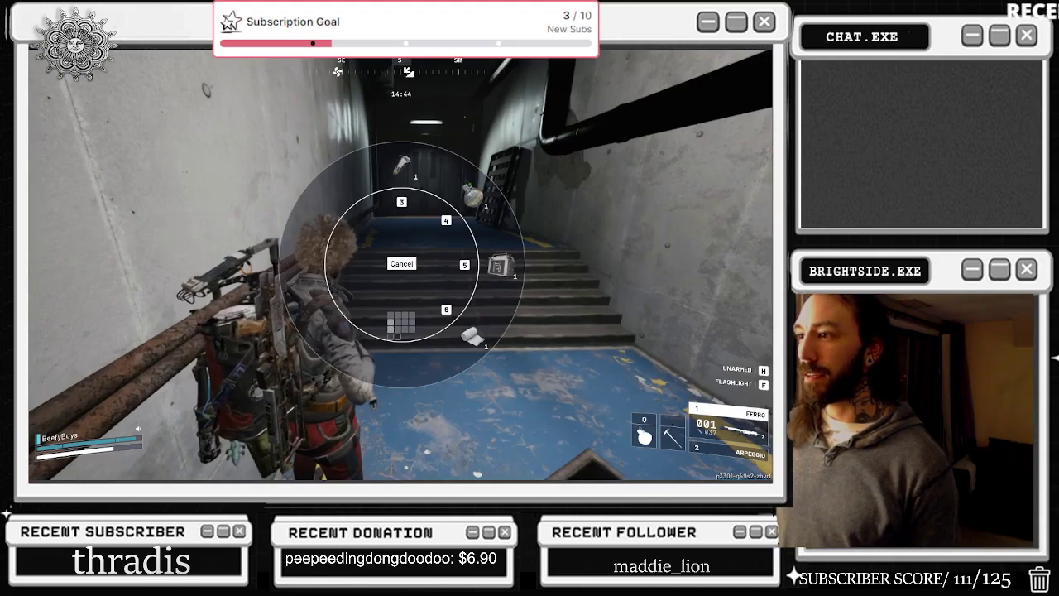
{"action": "key", "text": "1"}
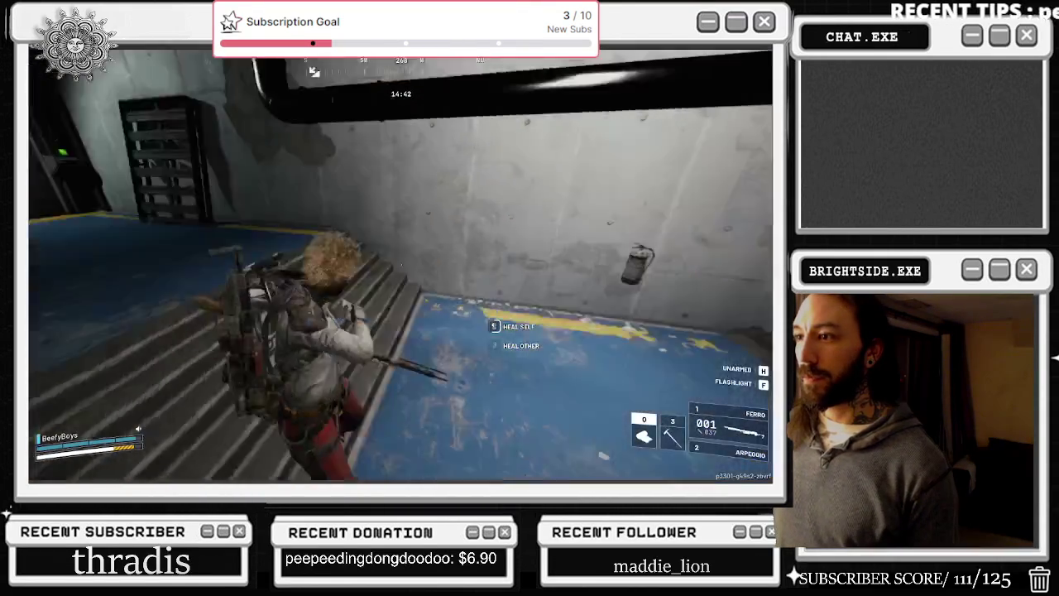
- Walk through the hangar, climb the container and snowy ledge, and search the container there
{"action": "key", "text": "w"}
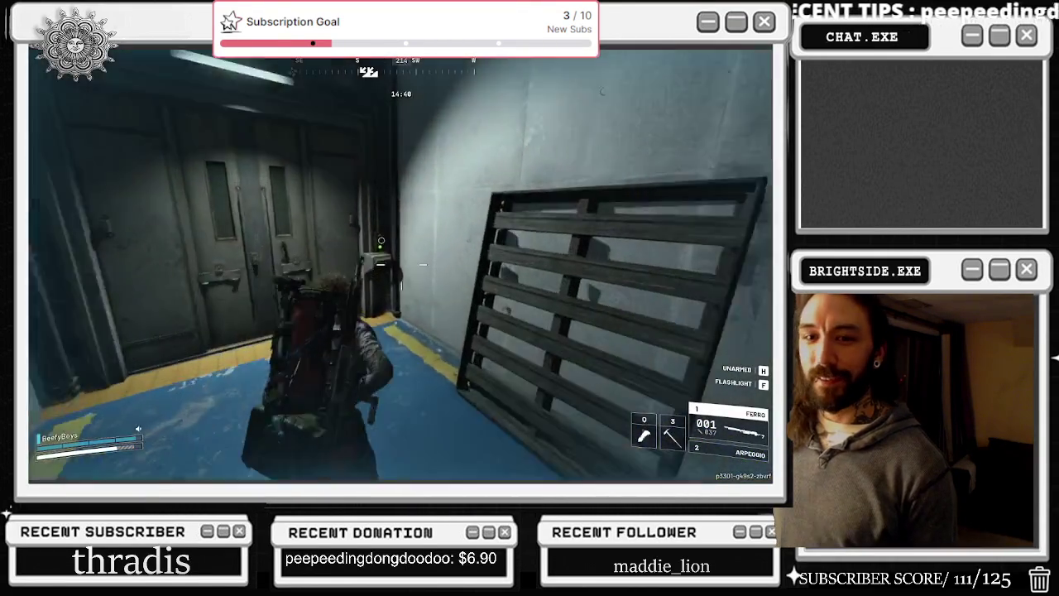
{"action": "key", "text": "w"}
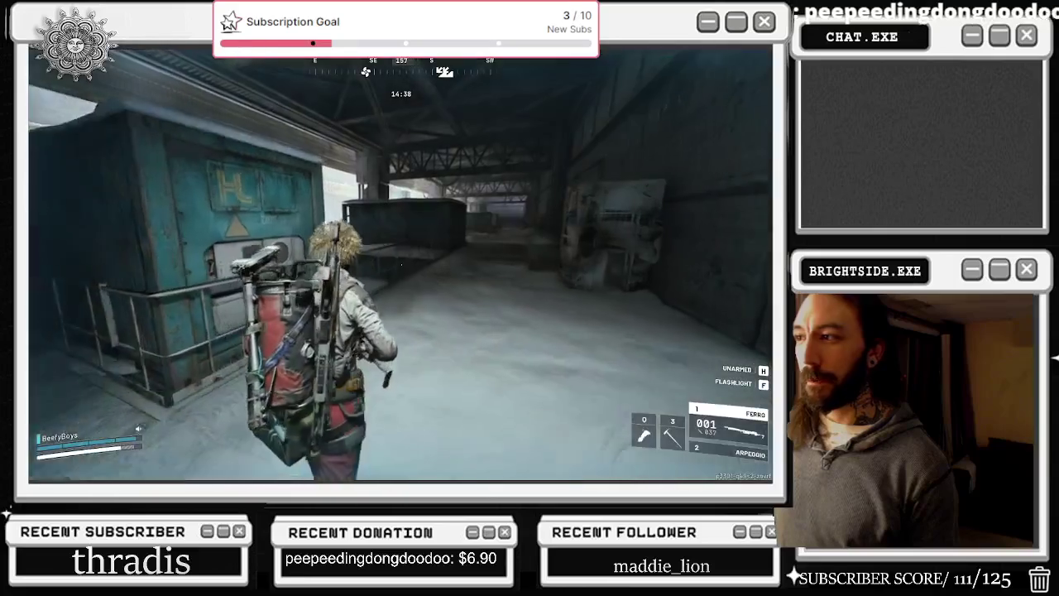
{"action": "key", "text": "space"}
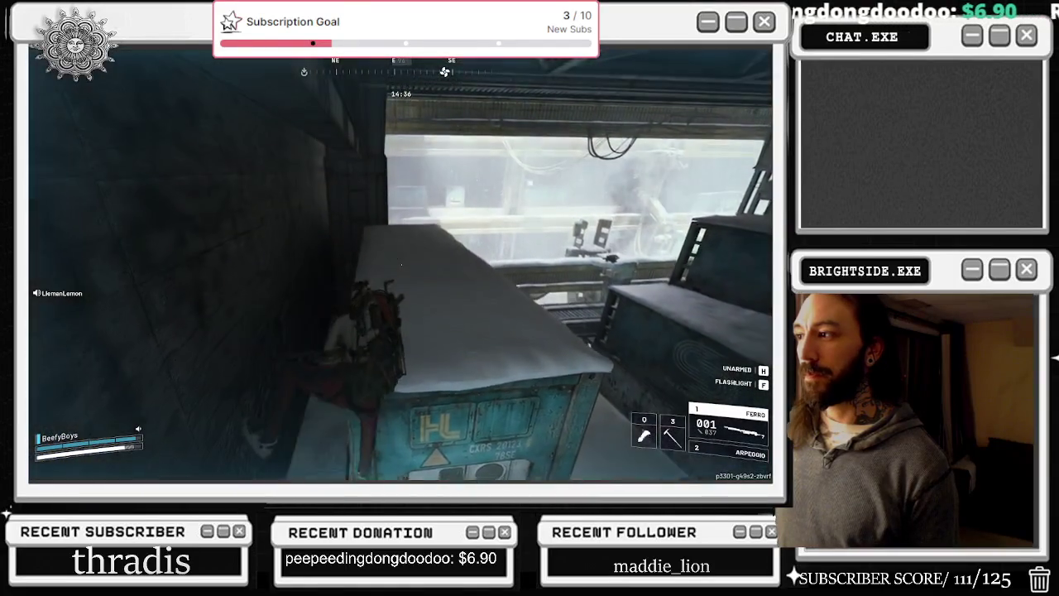
{"action": "key", "text": "w"}
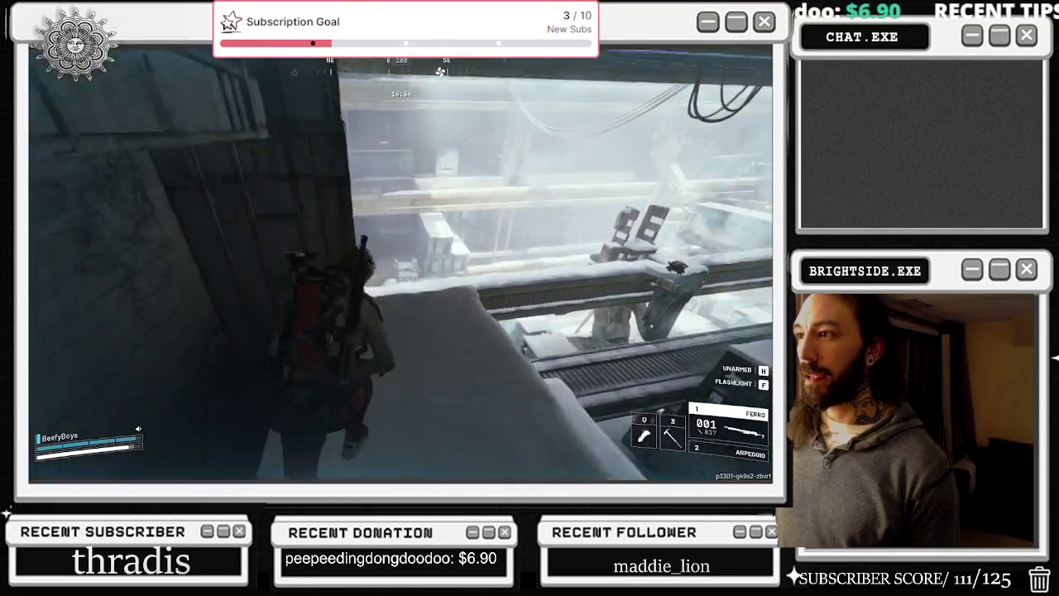
{"action": "key", "text": "w"}
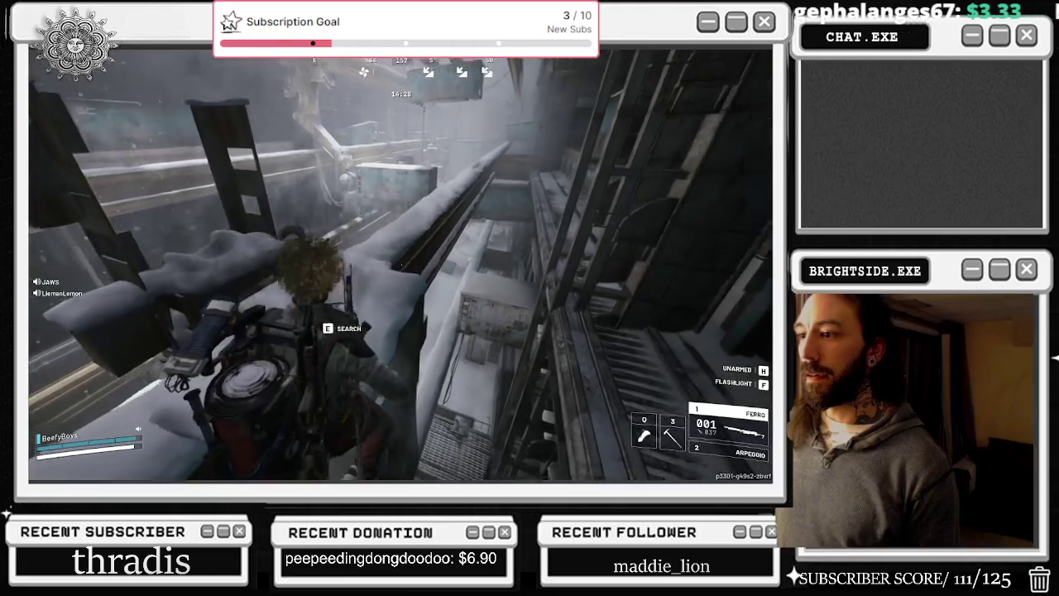
{"action": "key", "text": "e"}
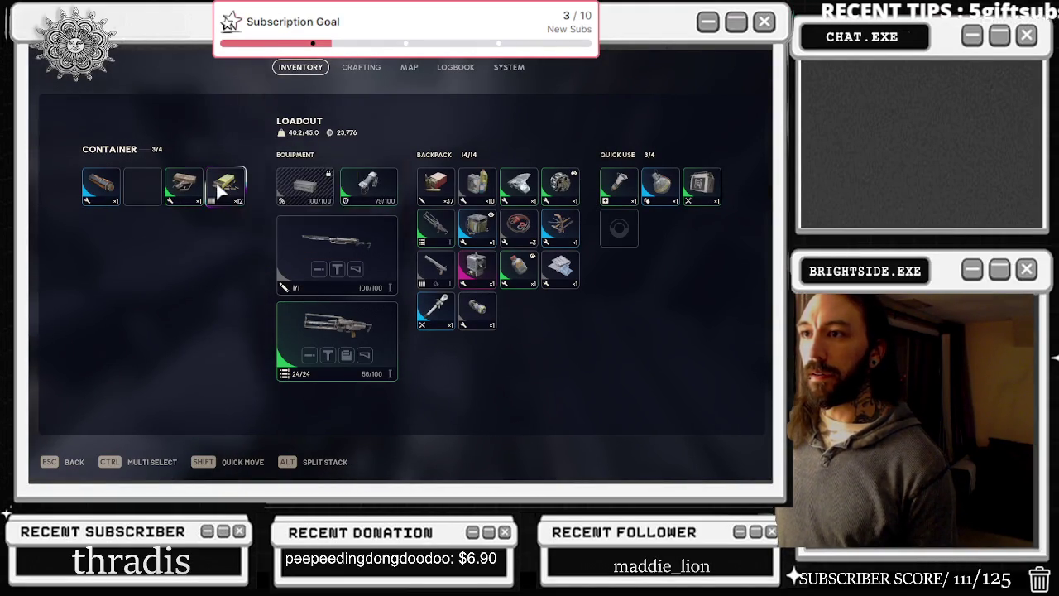
- Drop the Rubber Parts, Zipline and another item from the backpack, then close the inventory
{"action": "left_click", "coordinate": [561, 225]}
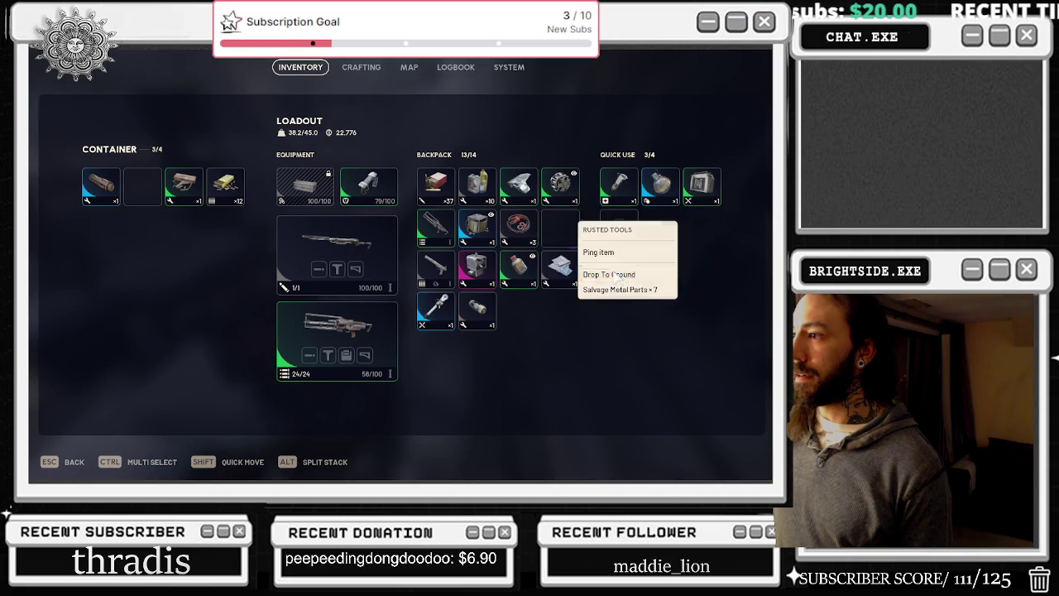
{"action": "left_click", "coordinate": [569, 306]}
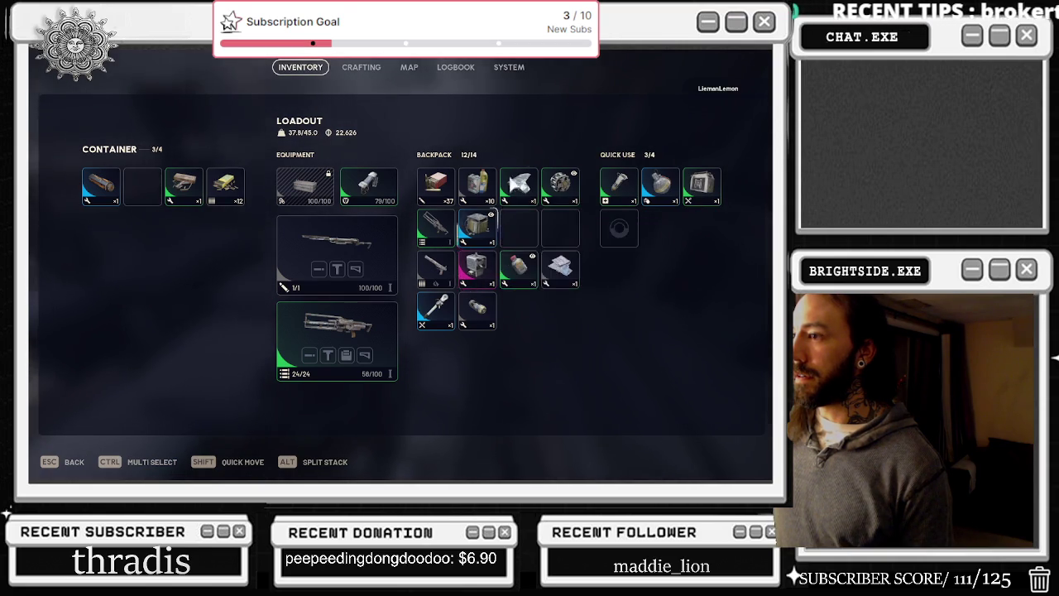
{"action": "right_click", "coordinate": [519, 267]}
{"action": "left_click", "coordinate": [571, 331]}
{"action": "right_click", "coordinate": [436, 311]}
{"action": "left_click", "coordinate": [501, 395]}
{"action": "key", "text": "Escape"}
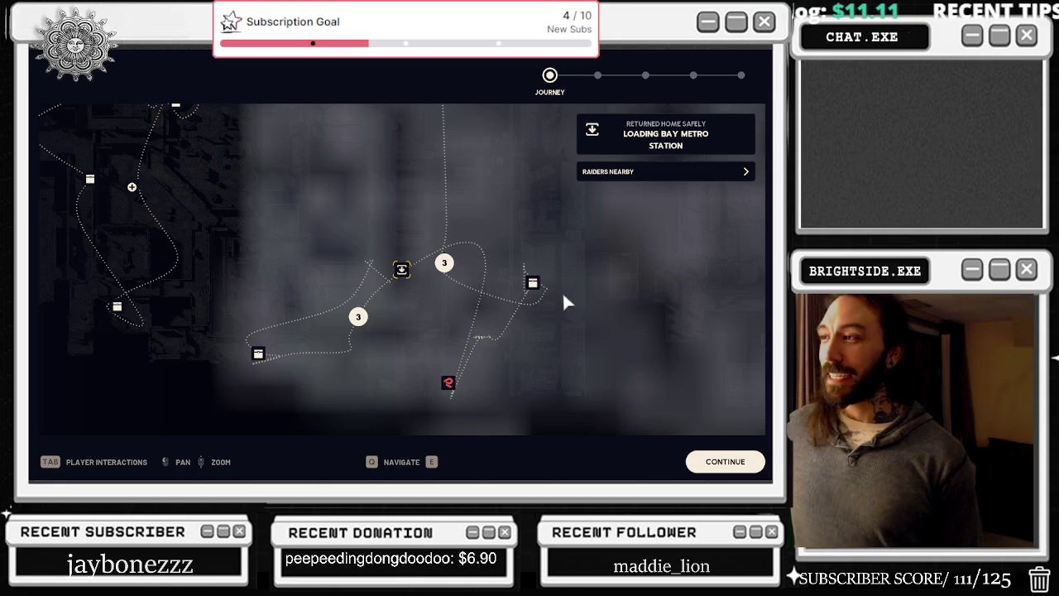
- Continue through the journey, findings, earnings and quest summaries and decline the round feedback
{"action": "left_click", "coordinate": [713, 467]}
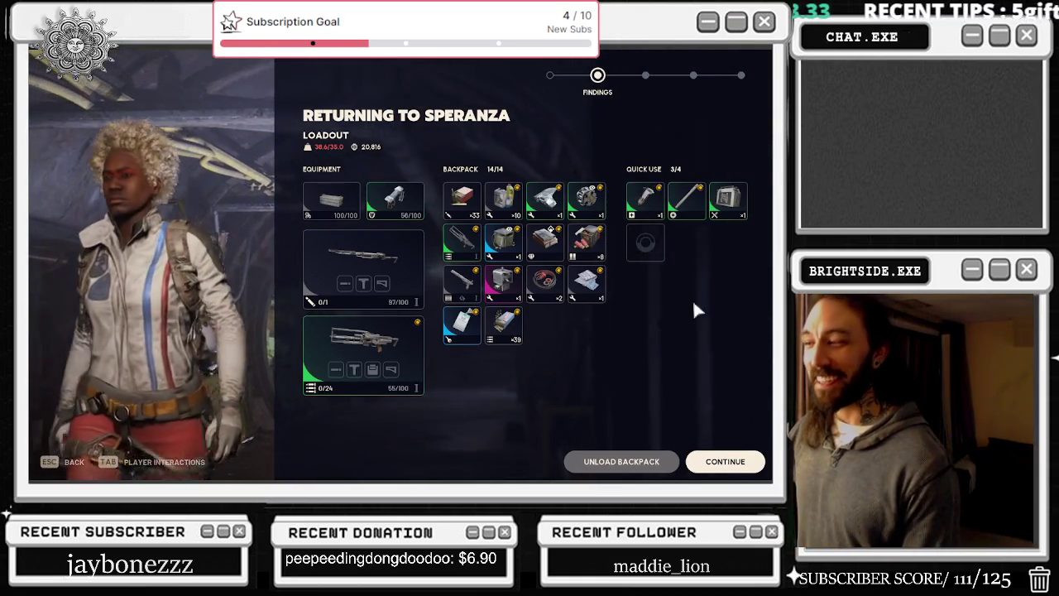
{"action": "left_click", "coordinate": [720, 465]}
{"action": "left_click", "coordinate": [720, 463]}
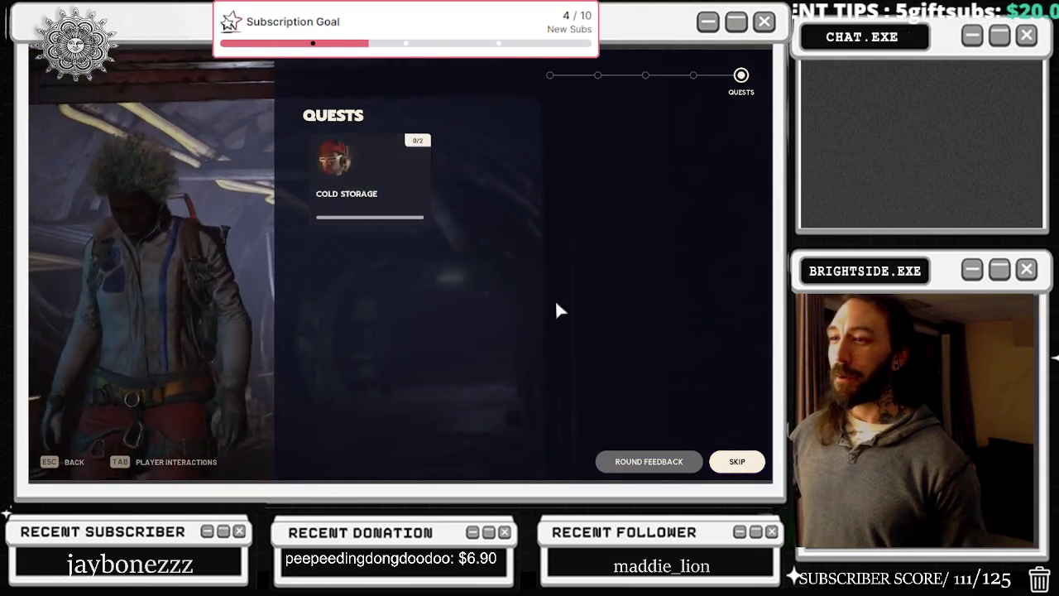
{"action": "left_click", "coordinate": [725, 462]}
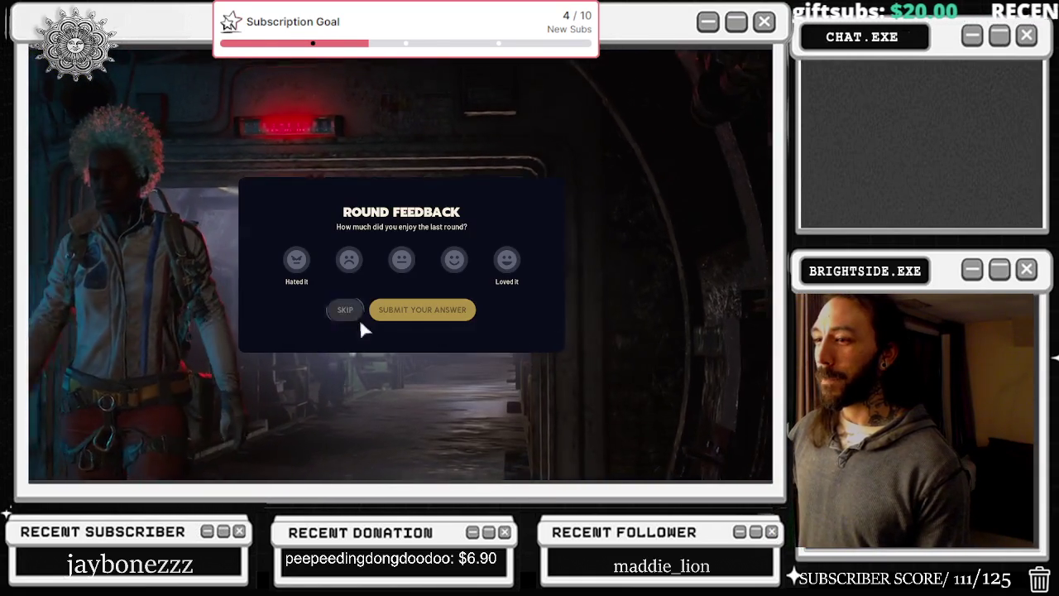
{"action": "left_click", "coordinate": [350, 309]}
{"action": "key", "text": "alt+Tab"}
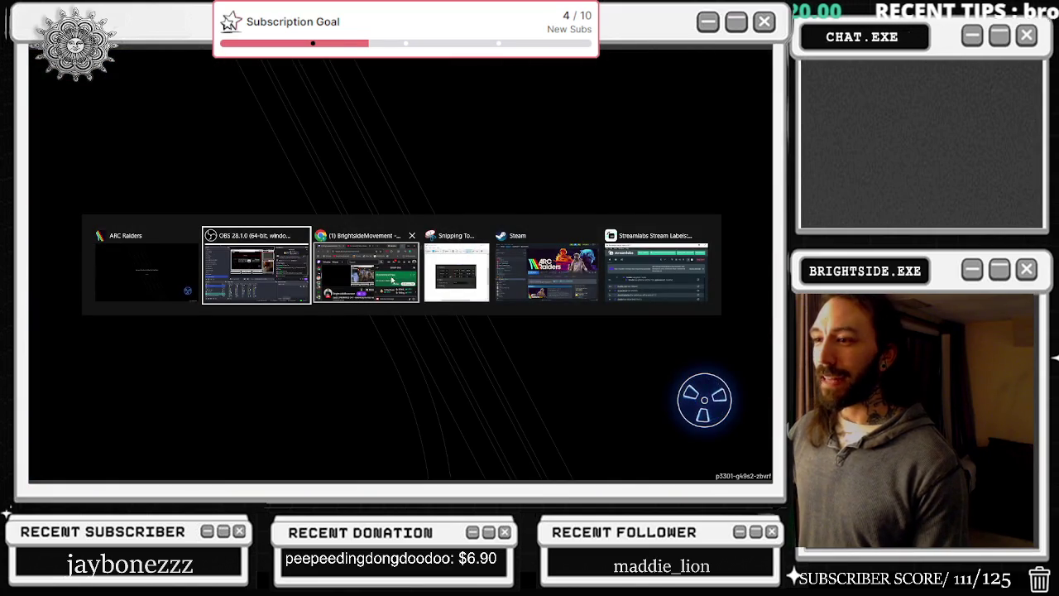
- Dismiss the window switcher and return to the ARC Raiders loading screen
{"action": "left_click", "coordinate": [325, 284]}
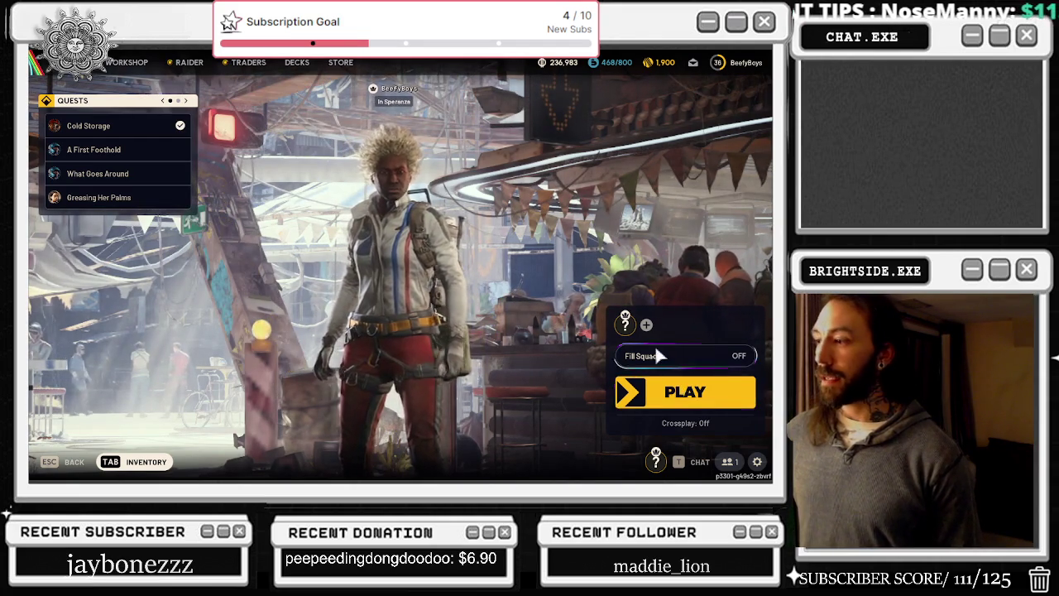
- Claim the Cold Storage rewards, accept Snap and Salvage, and return to the lobby
{"action": "left_click", "coordinate": [88, 125]}
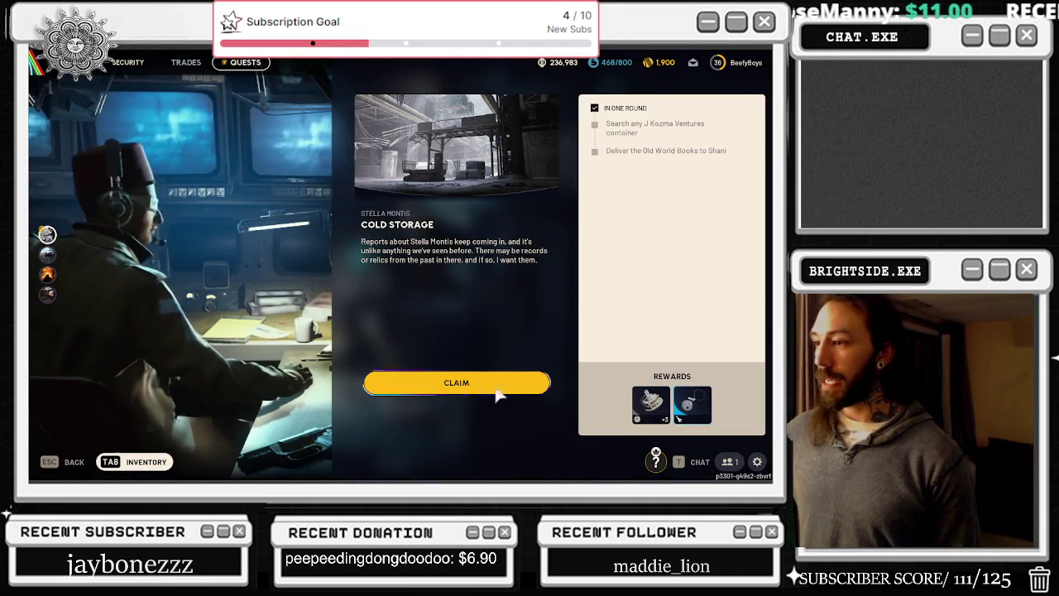
{"action": "left_click", "coordinate": [459, 381]}
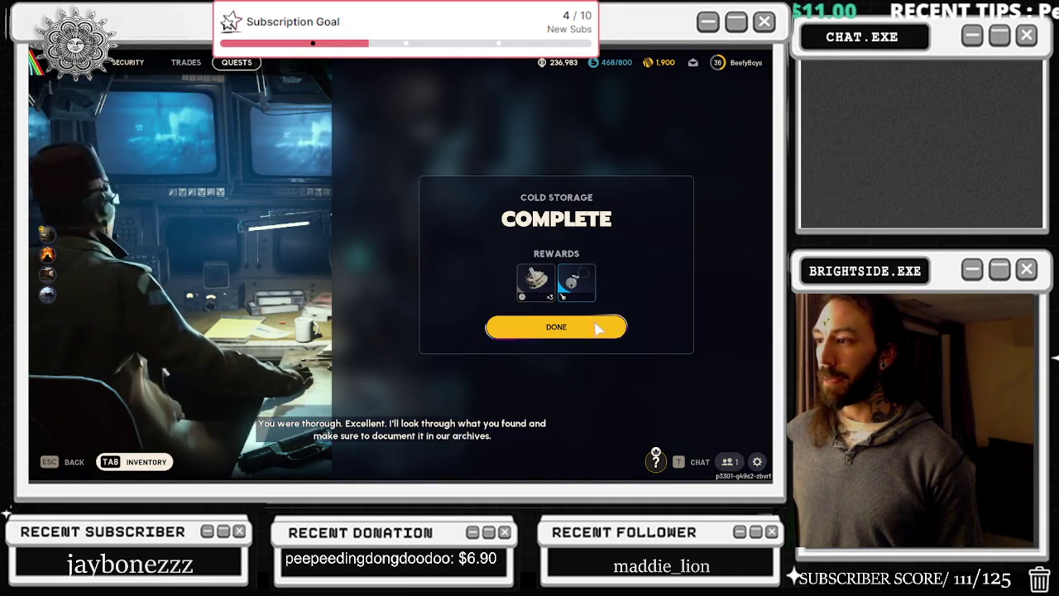
{"action": "left_click", "coordinate": [617, 330]}
{"action": "left_click", "coordinate": [494, 384]}
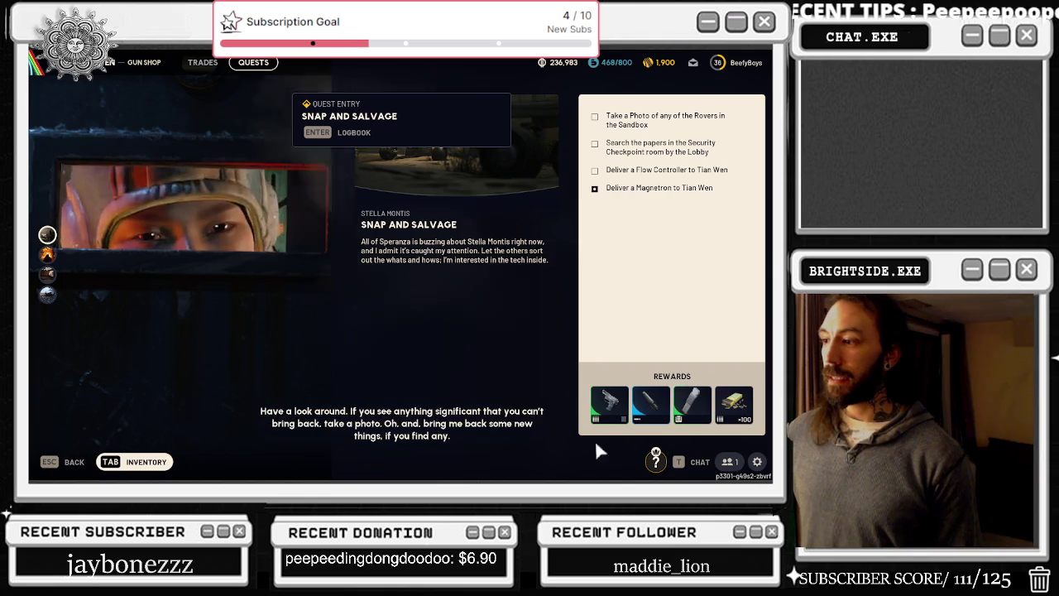
{"action": "key", "text": "Escape"}
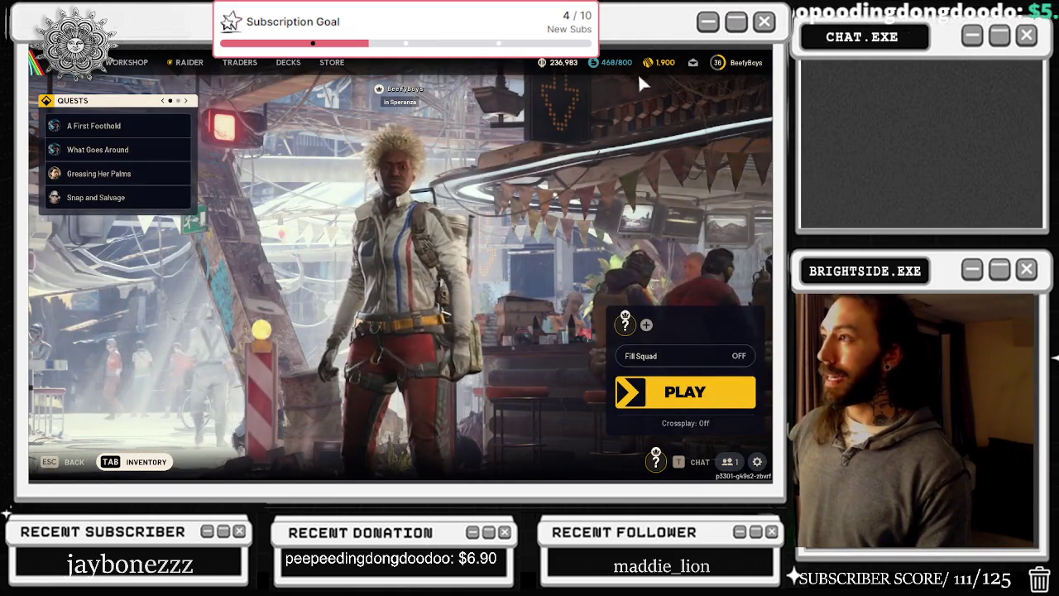
- Exit ARC Raiders from the System menu and confirm quitting to the desktop
{"action": "key", "text": "Escape"}
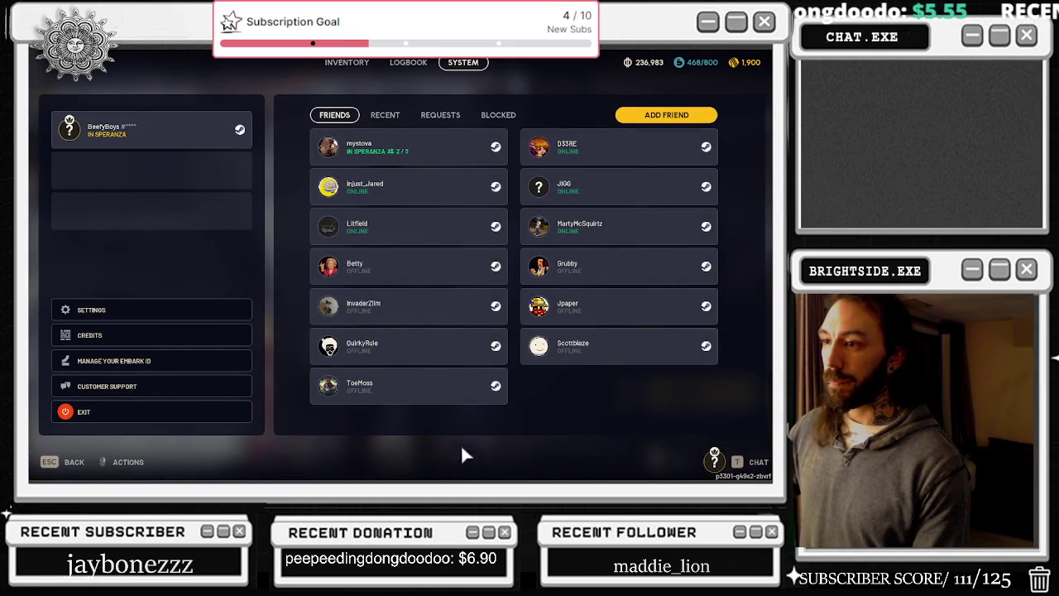
{"action": "left_click", "coordinate": [116, 412]}
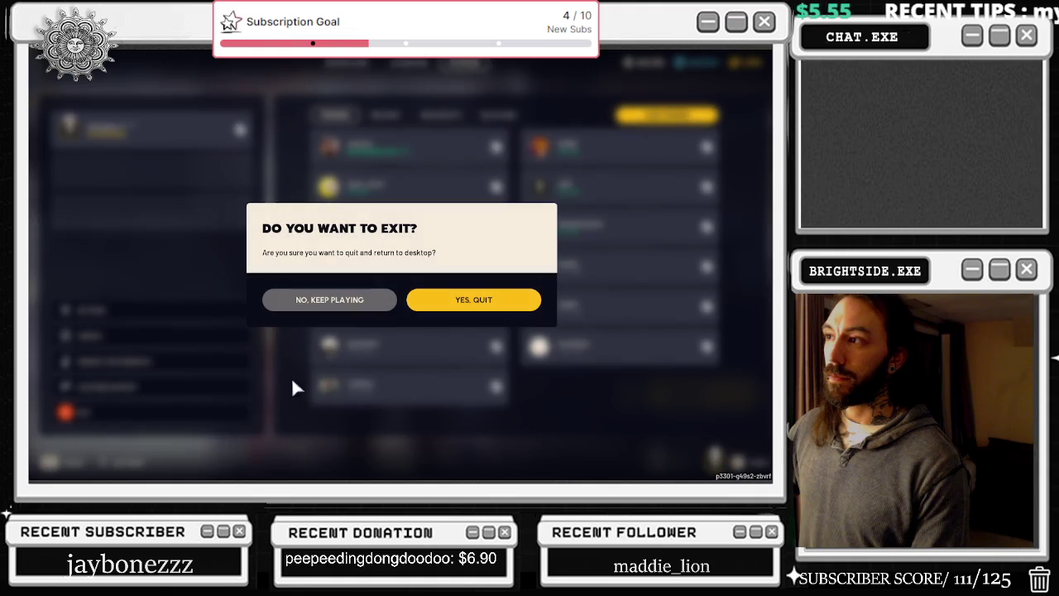
{"action": "left_click", "coordinate": [474, 299]}
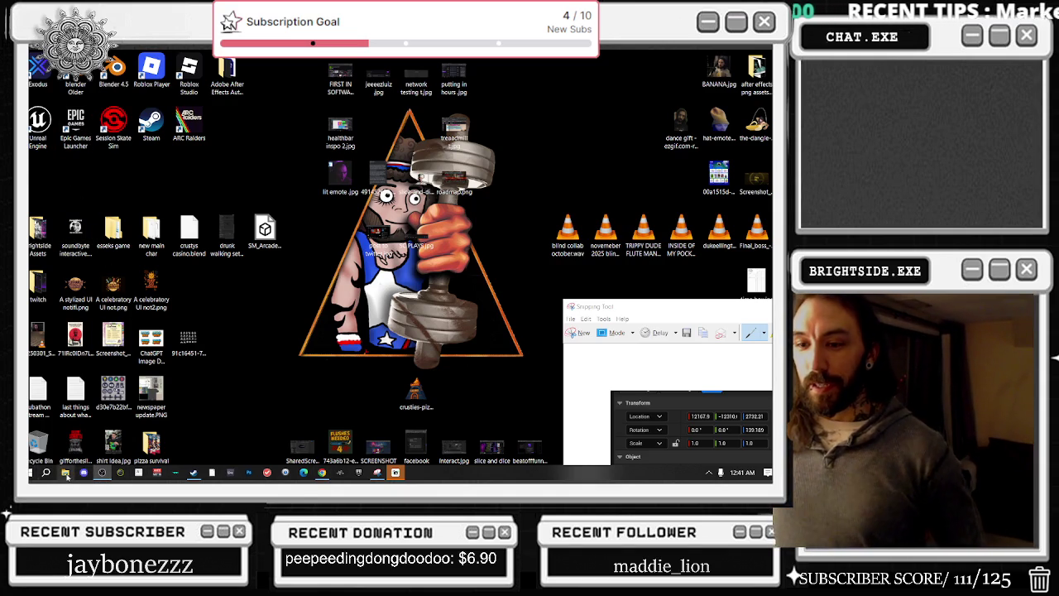
- Launch SilentSonata.uproject from the SilentSonata folder in File Explorer, then close Explorer
{"action": "left_click", "coordinate": [66, 473]}
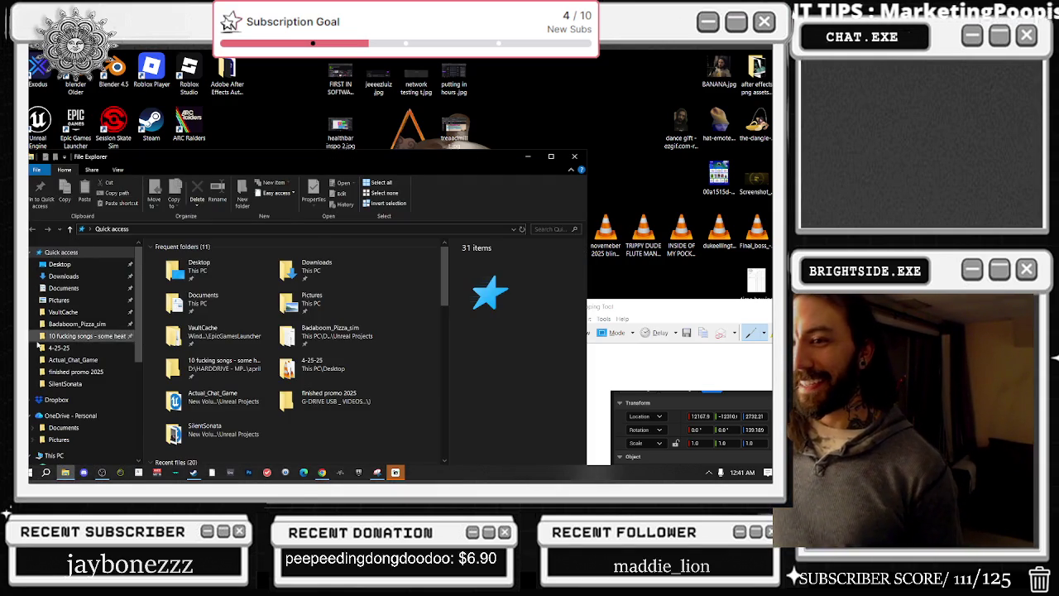
{"action": "left_click", "coordinate": [64, 383]}
{"action": "double_click", "coordinate": [191, 411]}
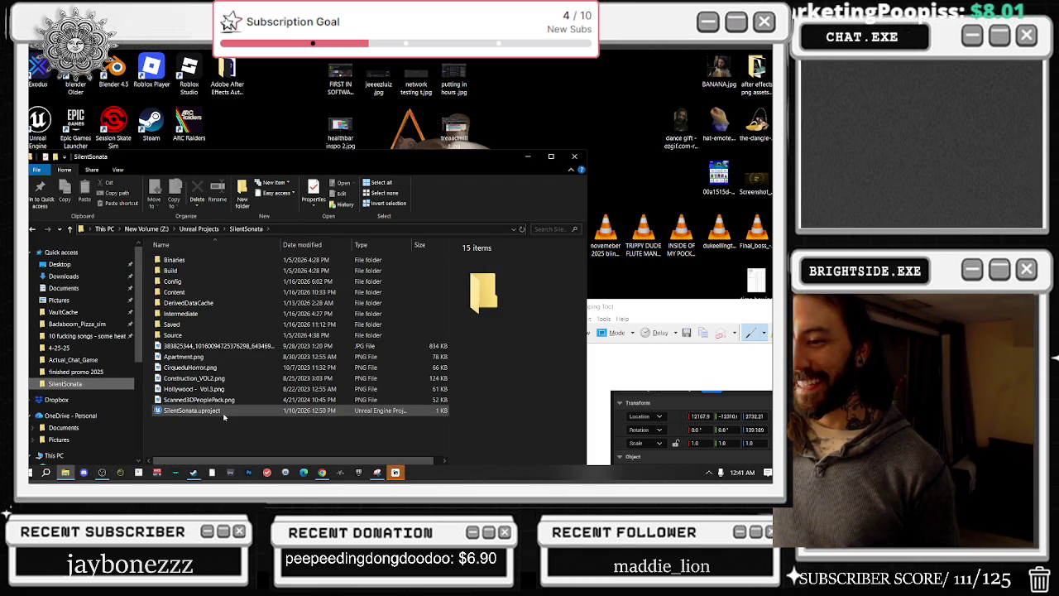
{"action": "left_click", "coordinate": [575, 156]}
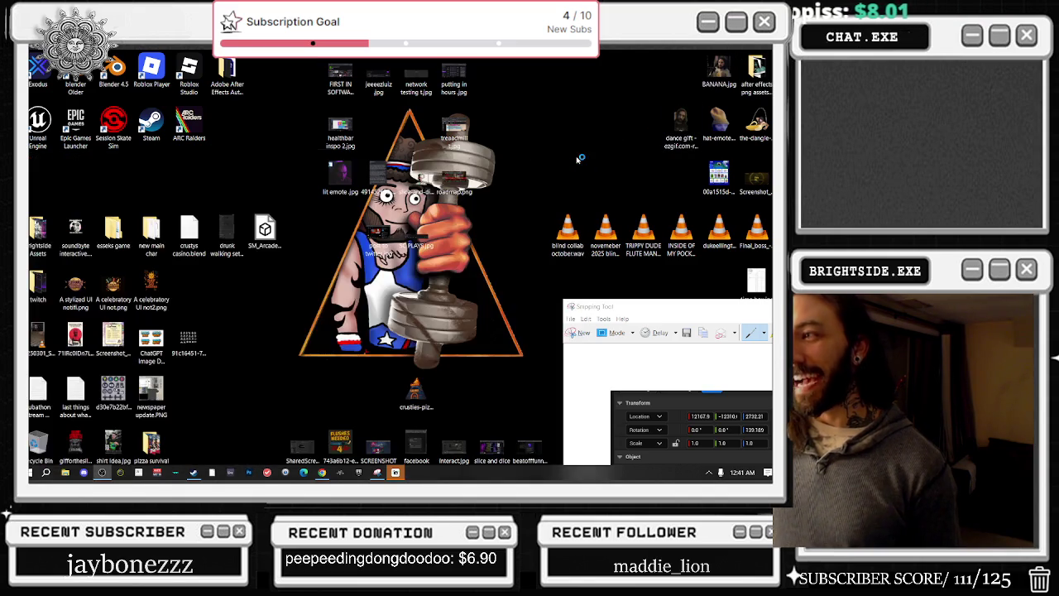
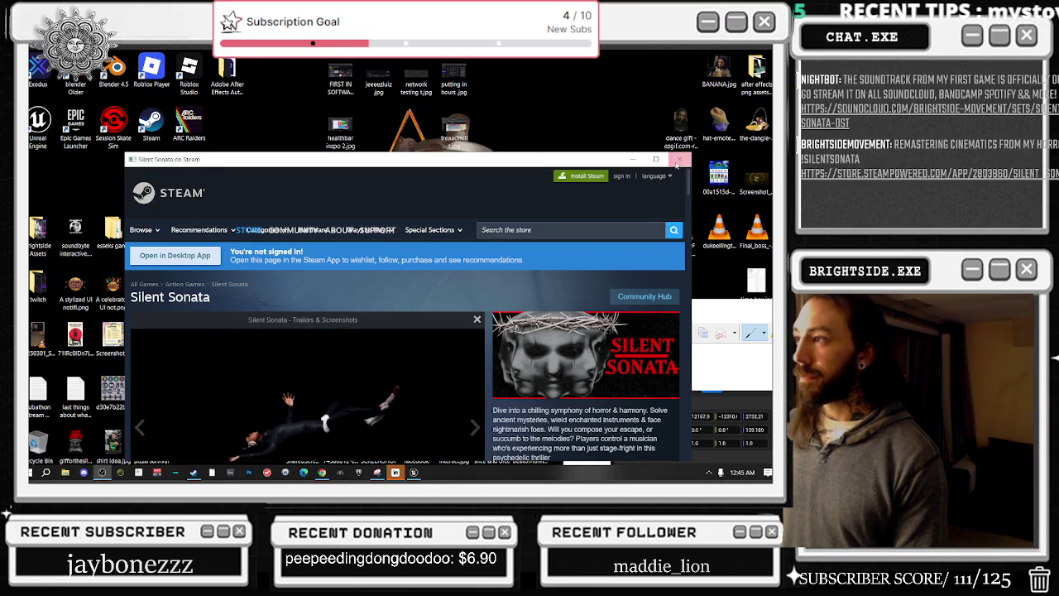
- Close the Silent Sonata Steam store page and return to the Unreal Editor's level tabs
{"action": "left_click", "coordinate": [675, 162]}
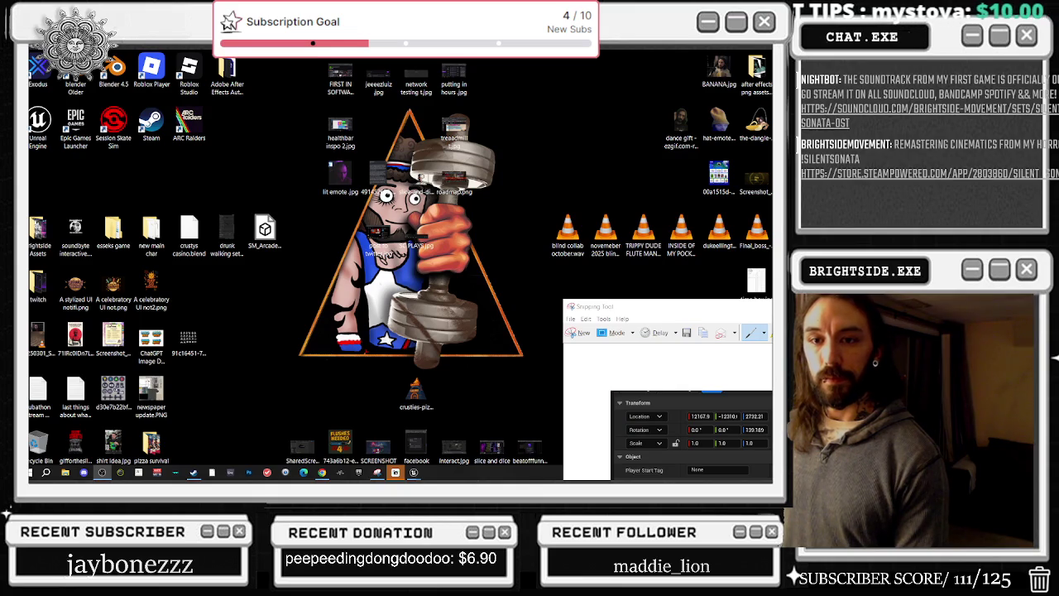
{"action": "key", "text": "alt+Tab"}
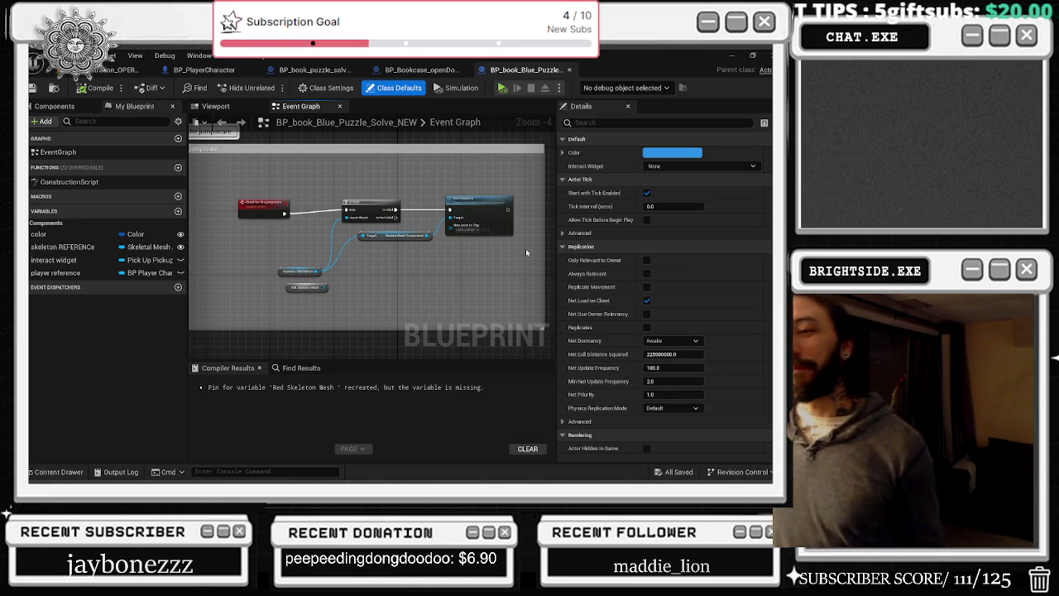
{"action": "left_click", "coordinate": [79, 56]}
- Show the Demonstration_OPERA_MAIN level and save all modified packages
{"action": "left_click", "coordinate": [108, 69]}
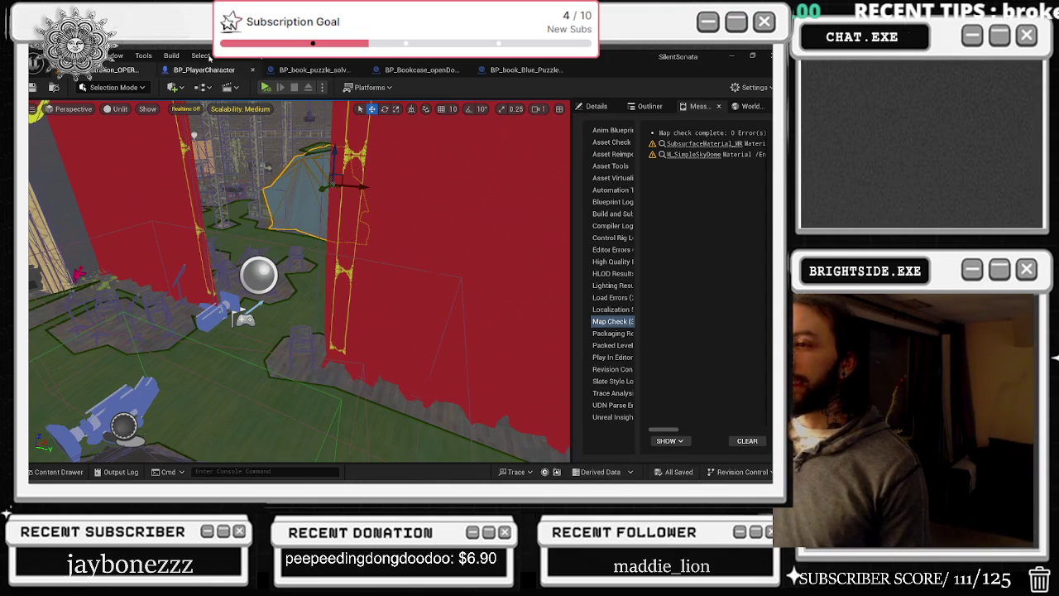
{"action": "left_click", "coordinate": [35, 87]}
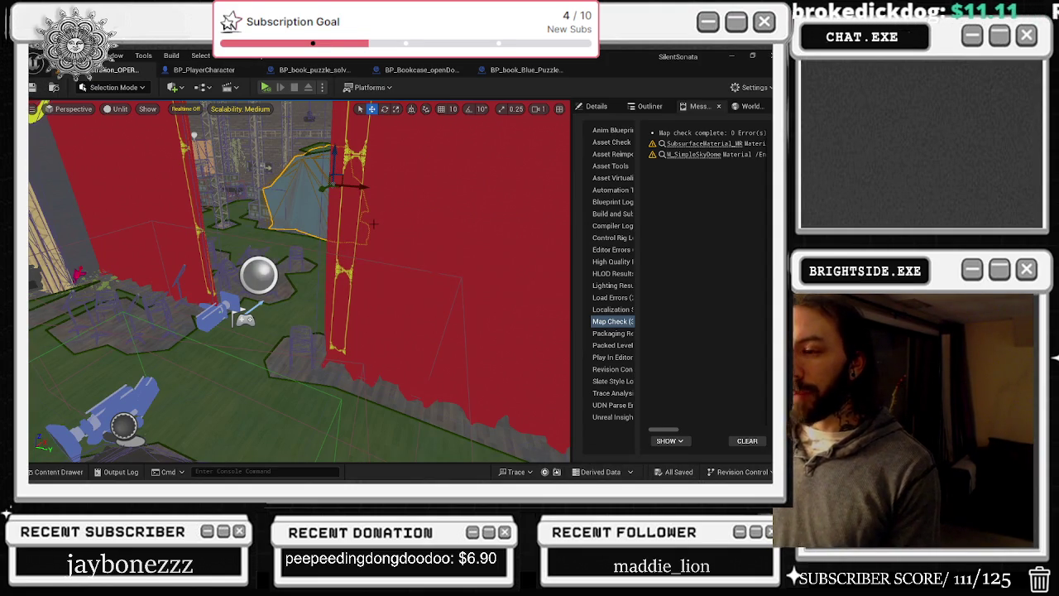
{"action": "key", "text": "alt+Tab"}
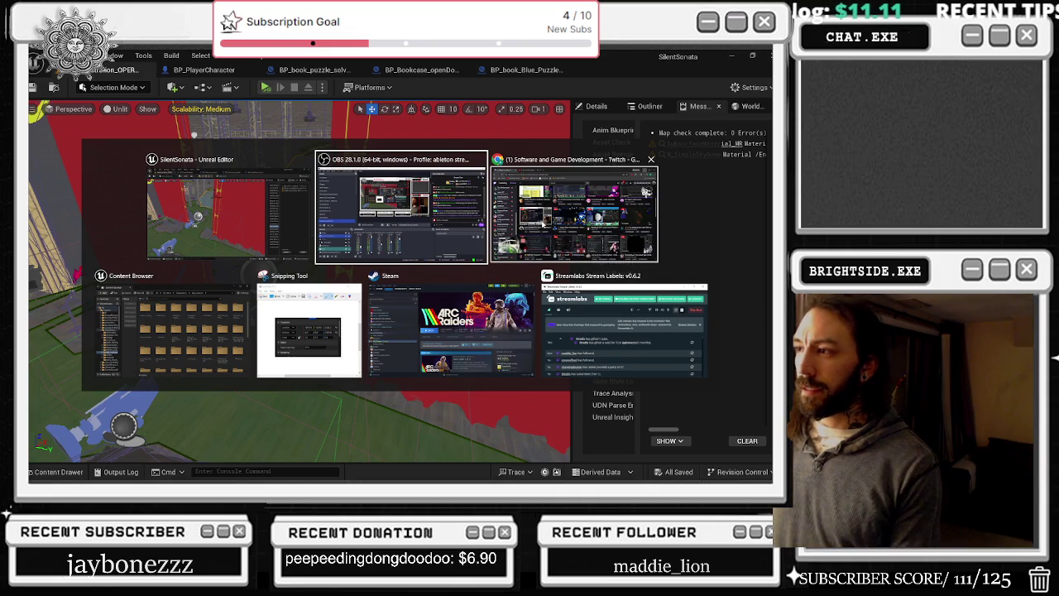
{"action": "left_click", "coordinate": [579, 213]}
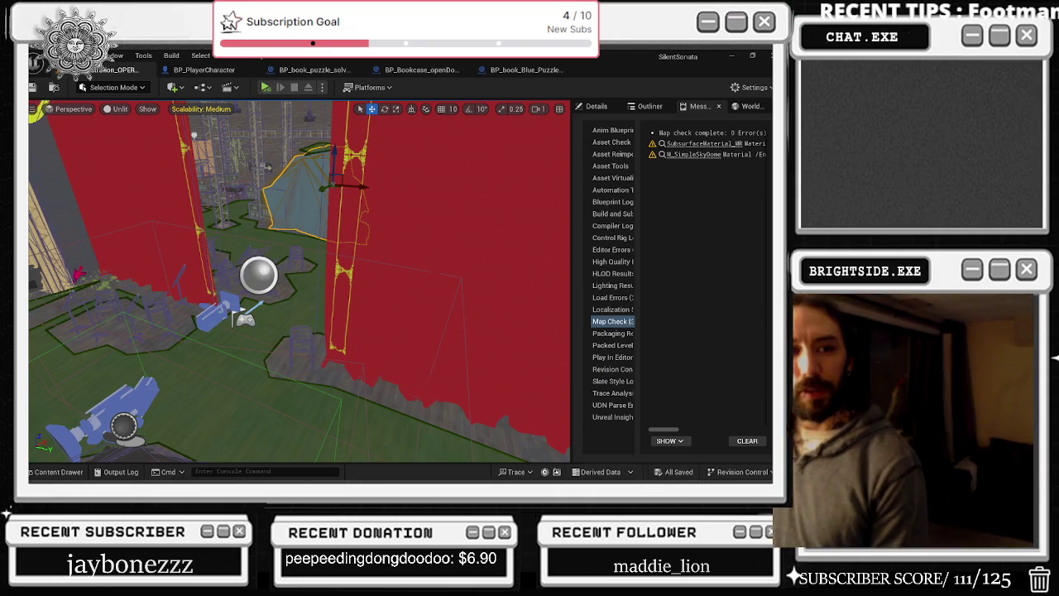
- Rewind the YouTube Shatta & Dancehall mix about 35 seconds, keep it playing, and return to Unreal
{"action": "mouse_move", "coordinate": [26, 157]}
{"action": "left_mouse_down"}
{"action": "mouse_move", "coordinate": [376, 143]}
{"action": "mouse_move", "coordinate": [417, 116]}
{"action": "left_mouse_up"}
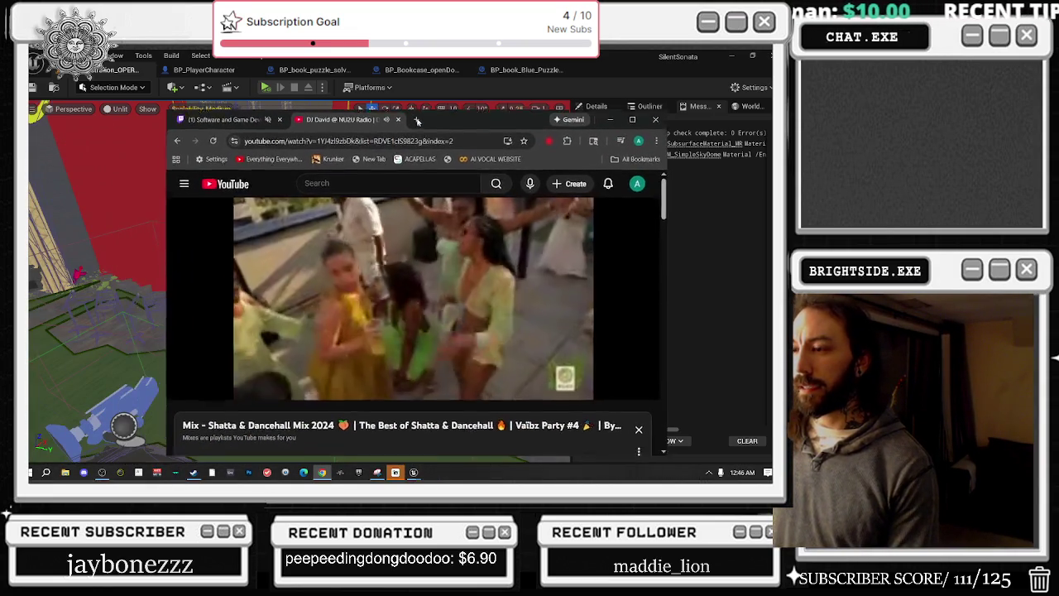
{"action": "left_click", "coordinate": [419, 270]}
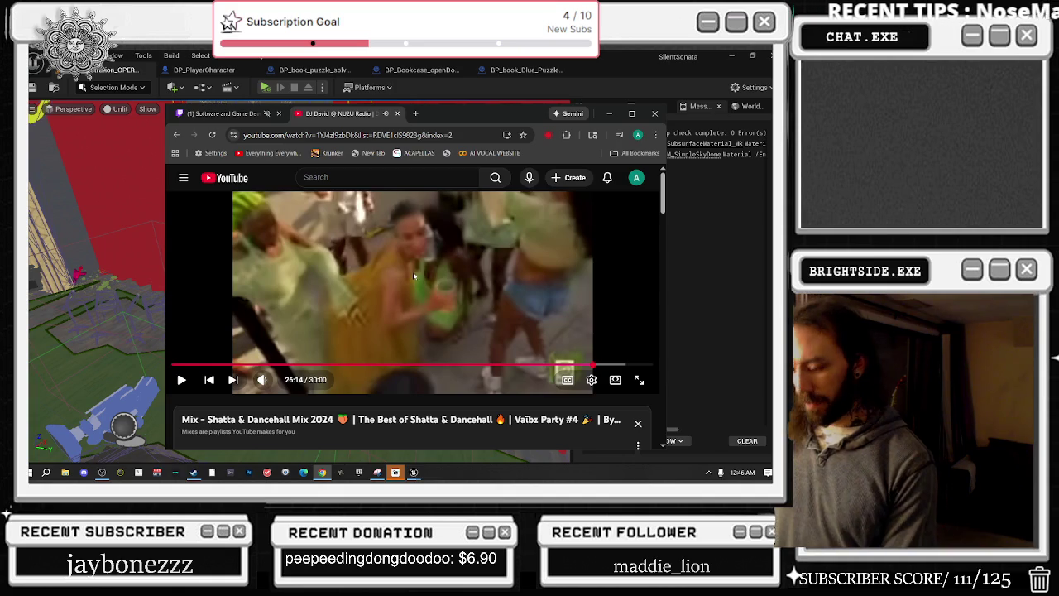
{"action": "key", "text": "Left"}
{"action": "key", "text": "Left"}
{"action": "key", "text": "Left"}
{"action": "left_click", "coordinate": [407, 282]}
{"action": "key", "text": "Left"}
{"action": "key", "text": "Left"}
{"action": "key", "text": "Left"}
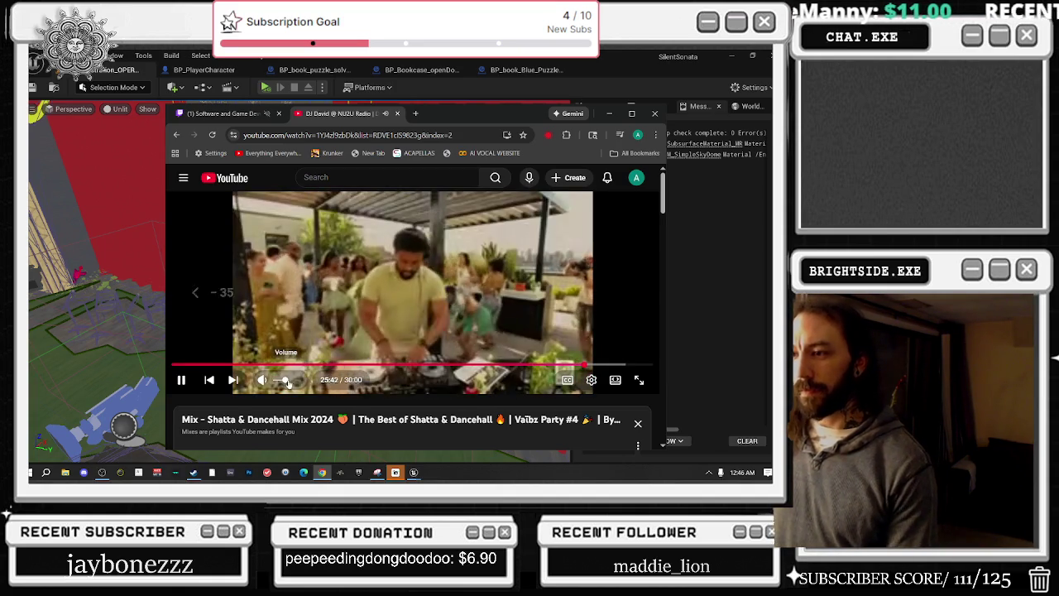
{"action": "left_click", "coordinate": [94, 223]}
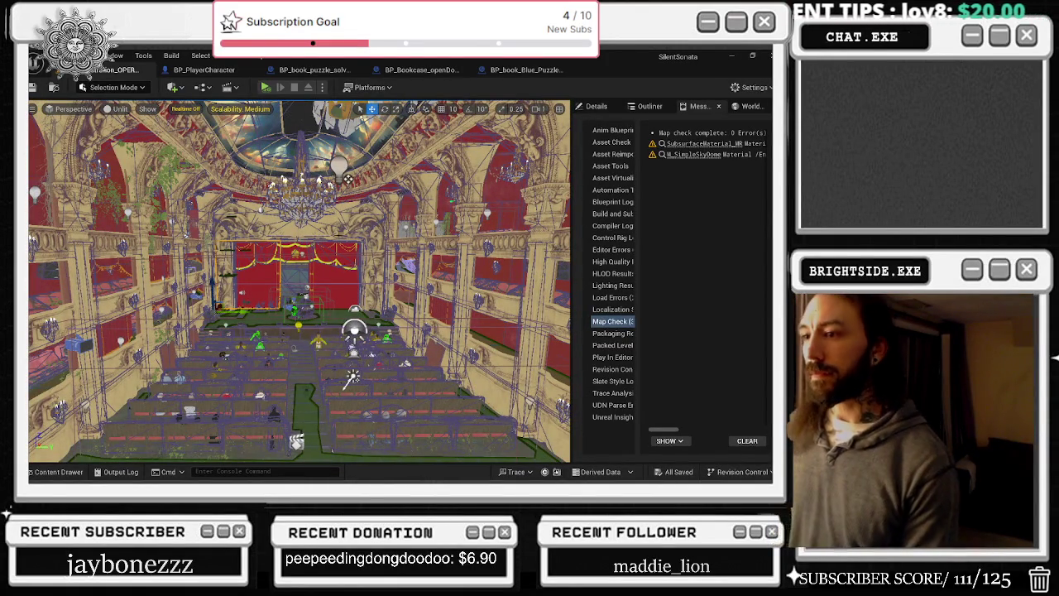
- Fly the camera over the opera hall's seats toward the stage, then switch windows toward Discord
{"action": "scroll", "coordinate": [298, 282], "scroll_direction": "up", "scroll_amount": 5}
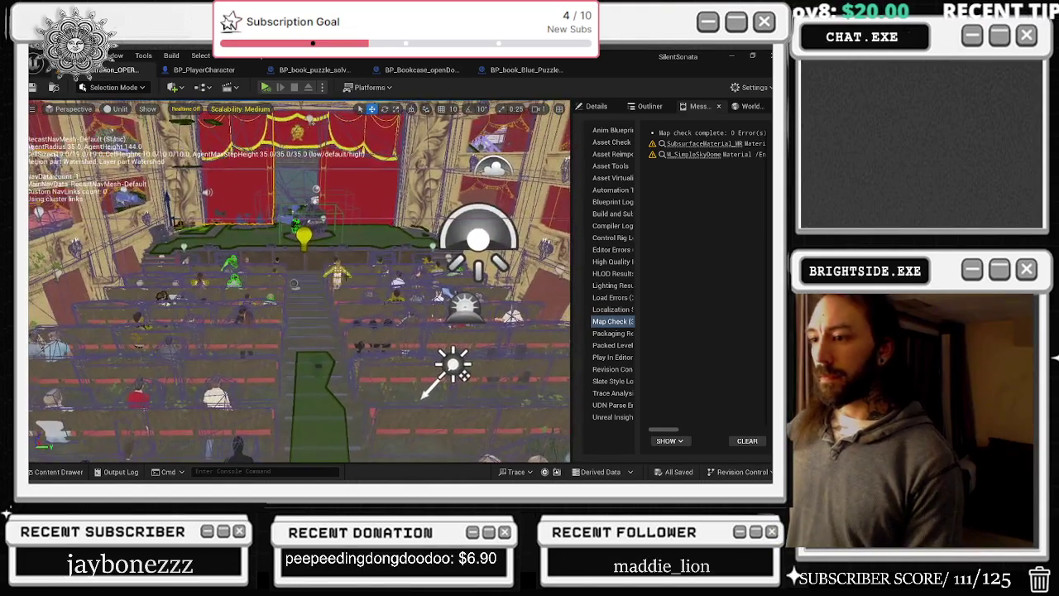
{"action": "scroll", "coordinate": [297, 282], "scroll_direction": "down", "scroll_amount": 2}
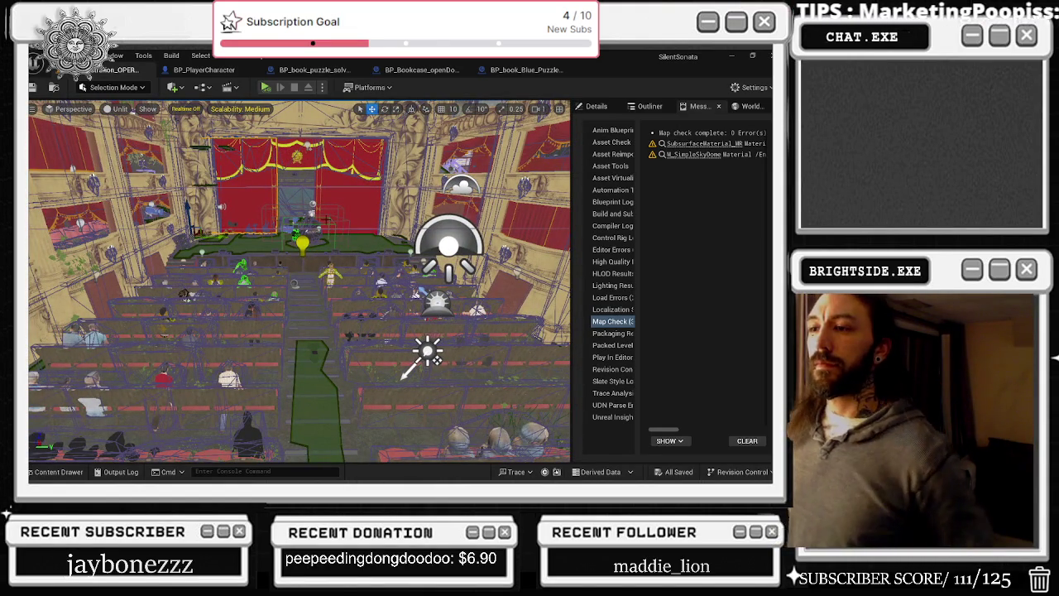
{"action": "scroll", "coordinate": [298, 281], "scroll_direction": "up", "scroll_amount": 10}
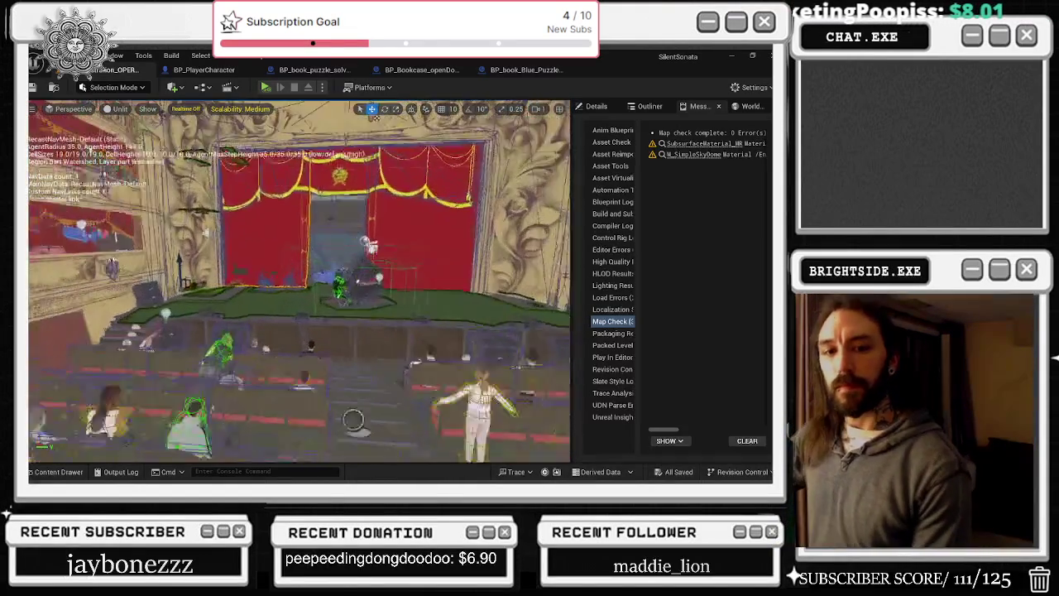
{"action": "key", "text": "alt+Tab"}
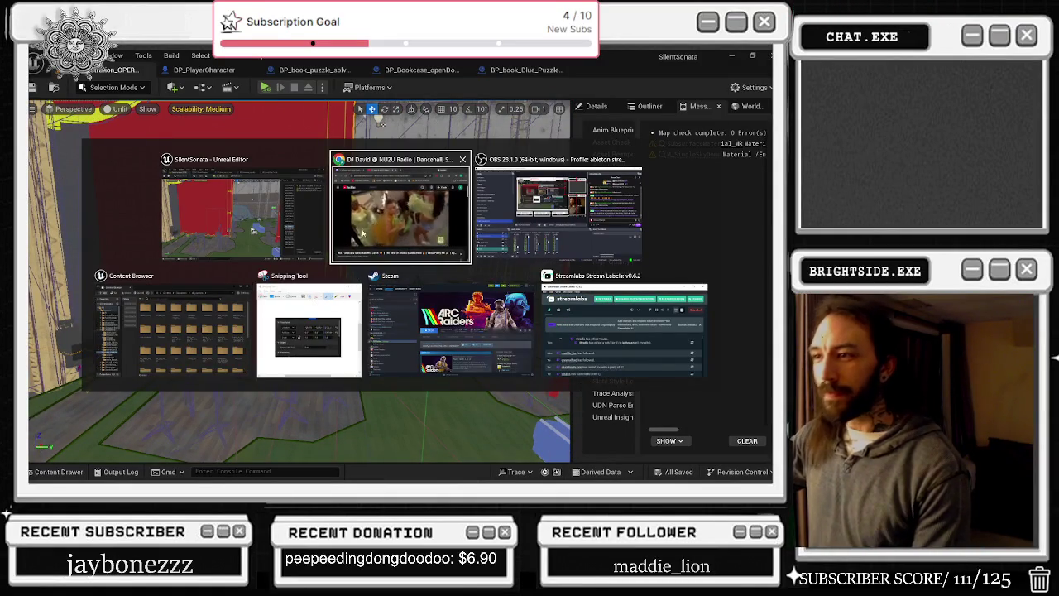
{"action": "key", "text": "alt+Tab"}
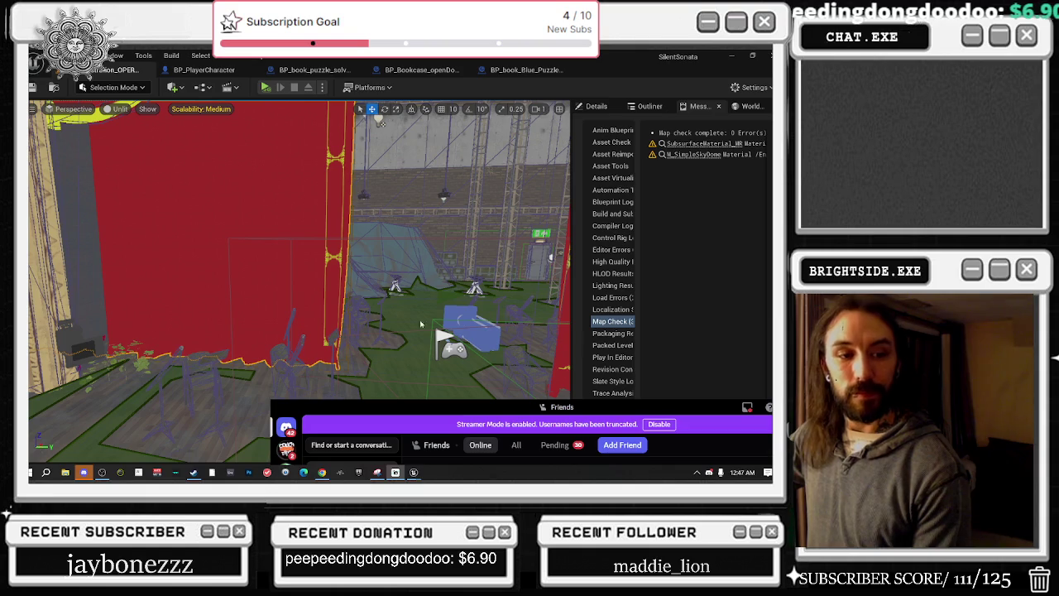
- Quit Discord from the system tray and orbit the opera view to face the stage piano
{"action": "left_click", "coordinate": [465, 389]}
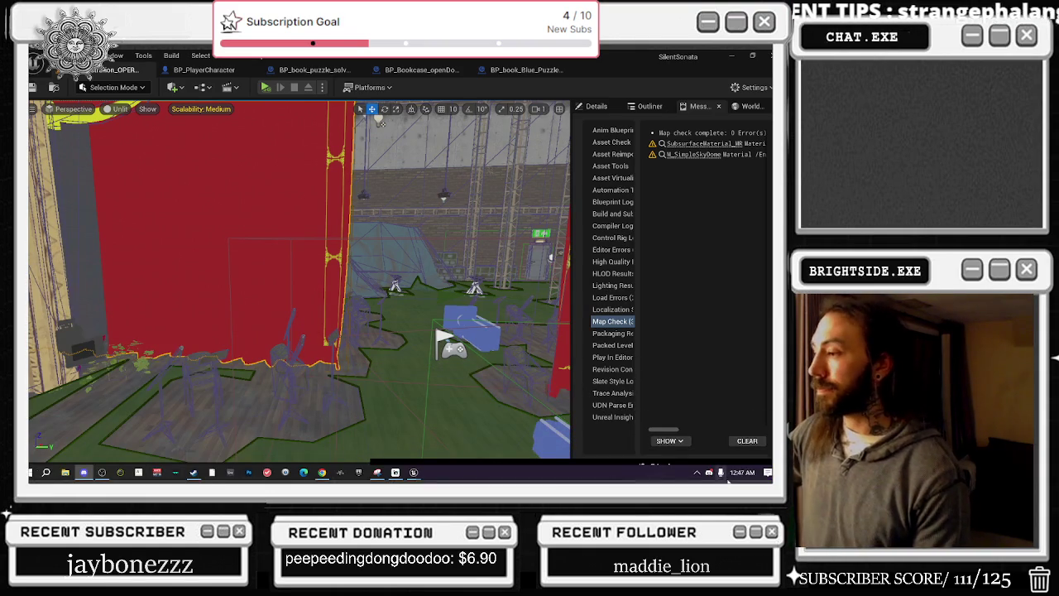
{"action": "left_click", "coordinate": [698, 473]}
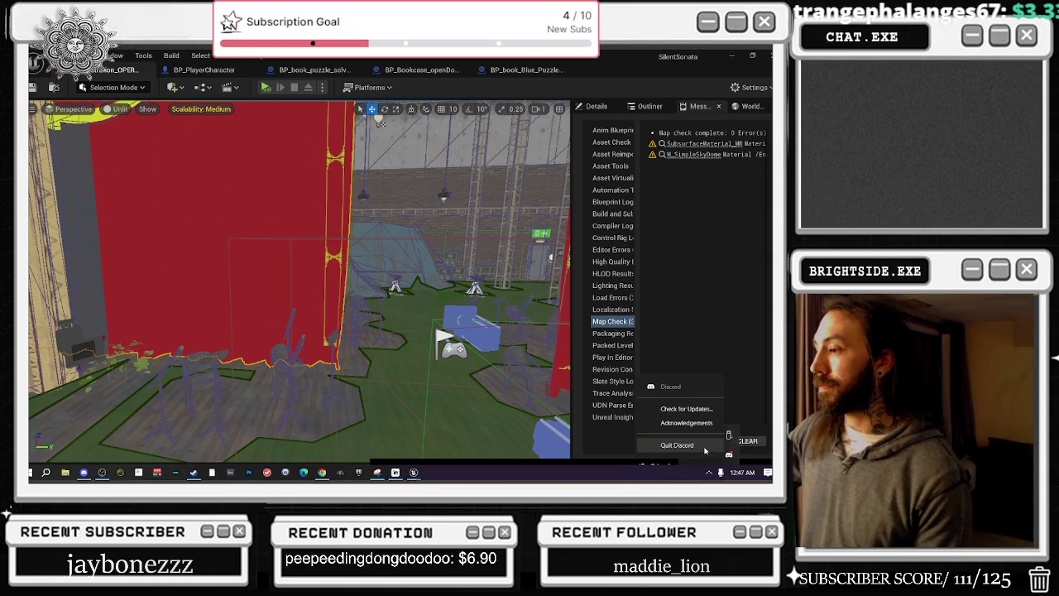
{"action": "right_click", "coordinate": [712, 437]}
{"action": "left_click", "coordinate": [633, 397]}
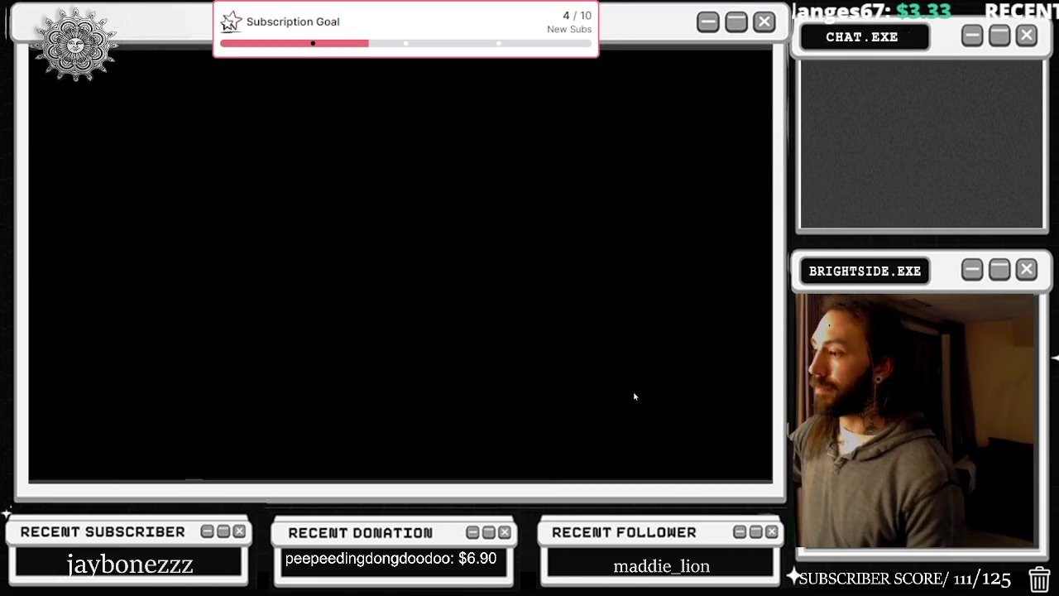
{"action": "left_click_drag", "start_coordinate": [378, 120], "coordinate": [251, 412]}
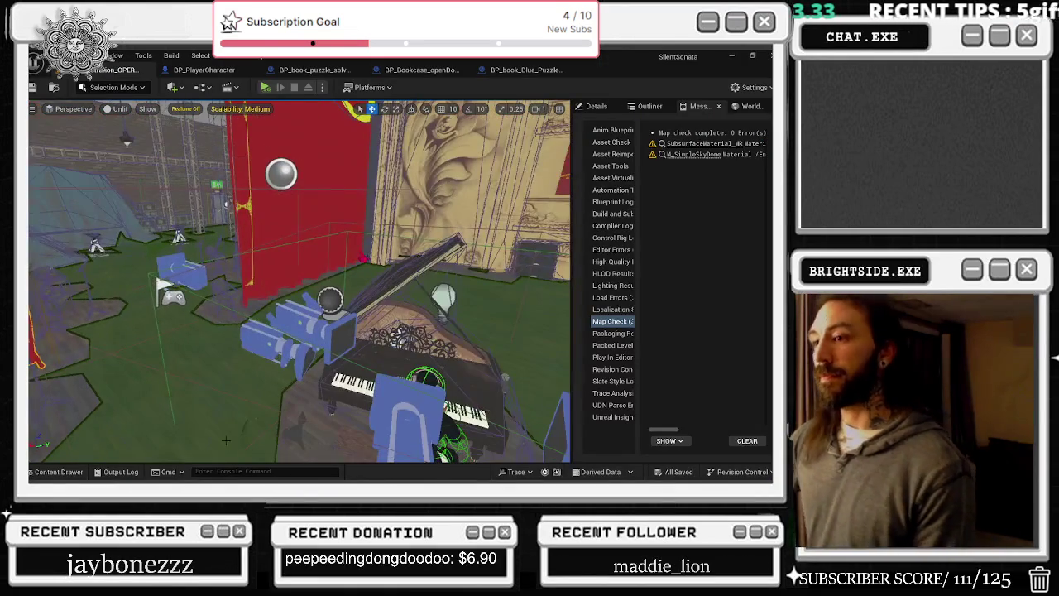
- Open the Content Drawer and browse the All folder's SilentSonata folder tree
{"action": "left_click", "coordinate": [53, 472]}
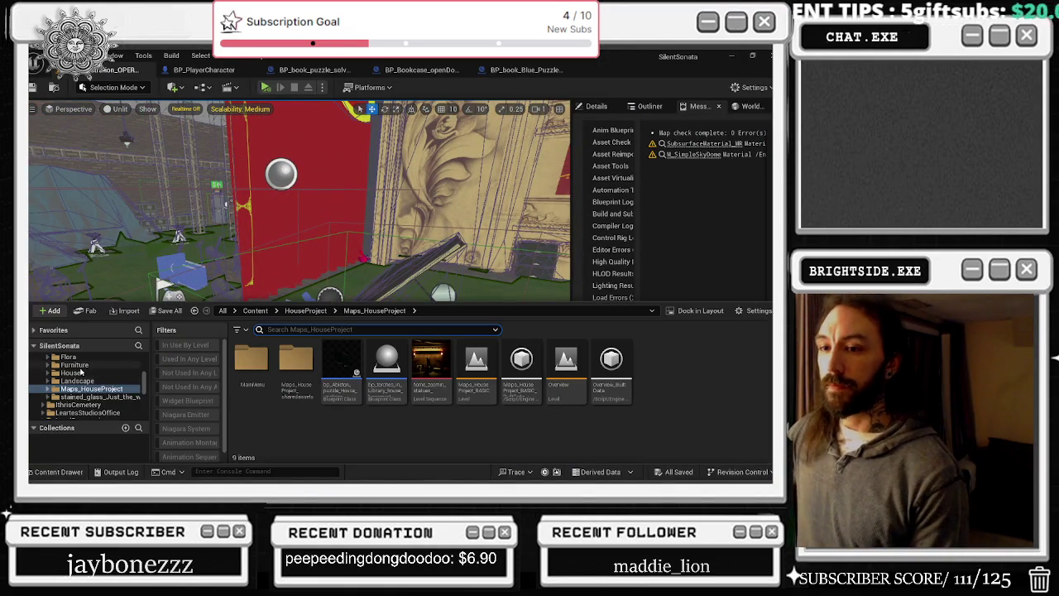
{"action": "scroll", "coordinate": [83, 377], "scroll_direction": "up", "scroll_amount": 5}
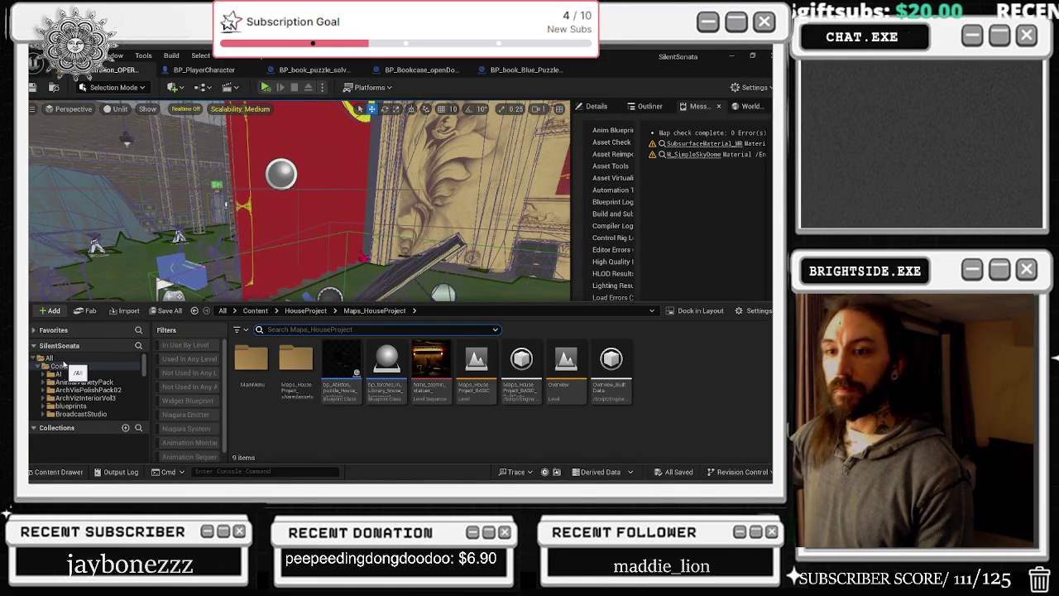
{"action": "left_click", "coordinate": [50, 358]}
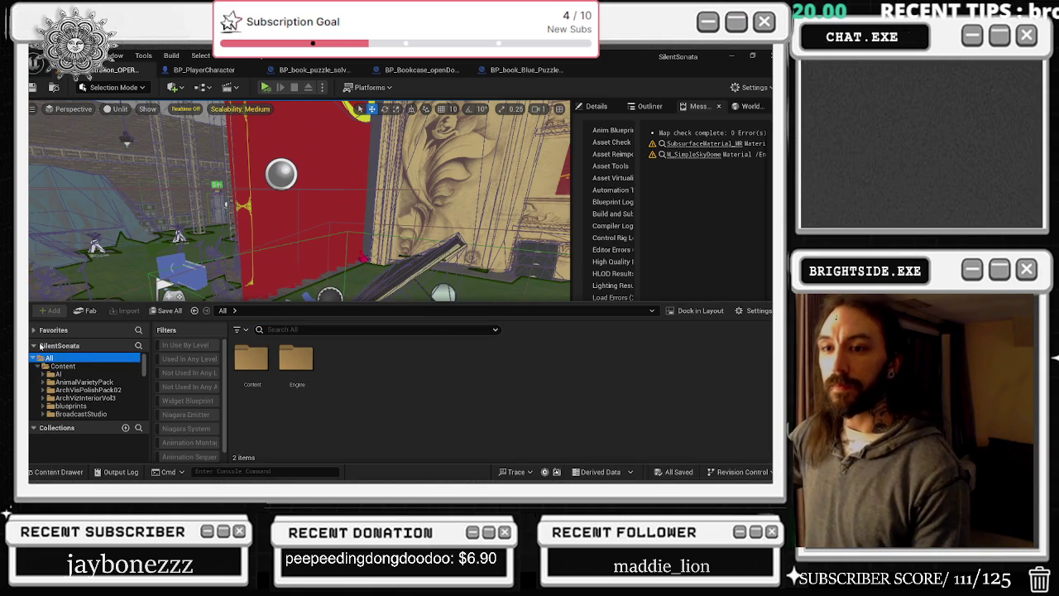
{"action": "left_click", "coordinate": [34, 346]}
{"action": "left_click", "coordinate": [34, 345]}
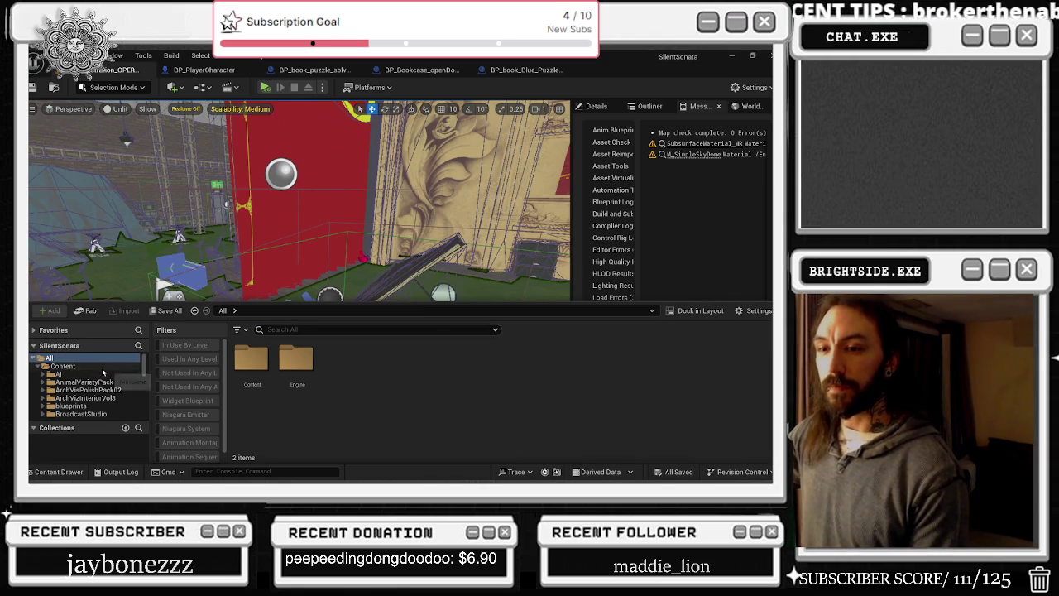
{"action": "scroll", "coordinate": [107, 373], "scroll_direction": "down", "scroll_amount": 10}
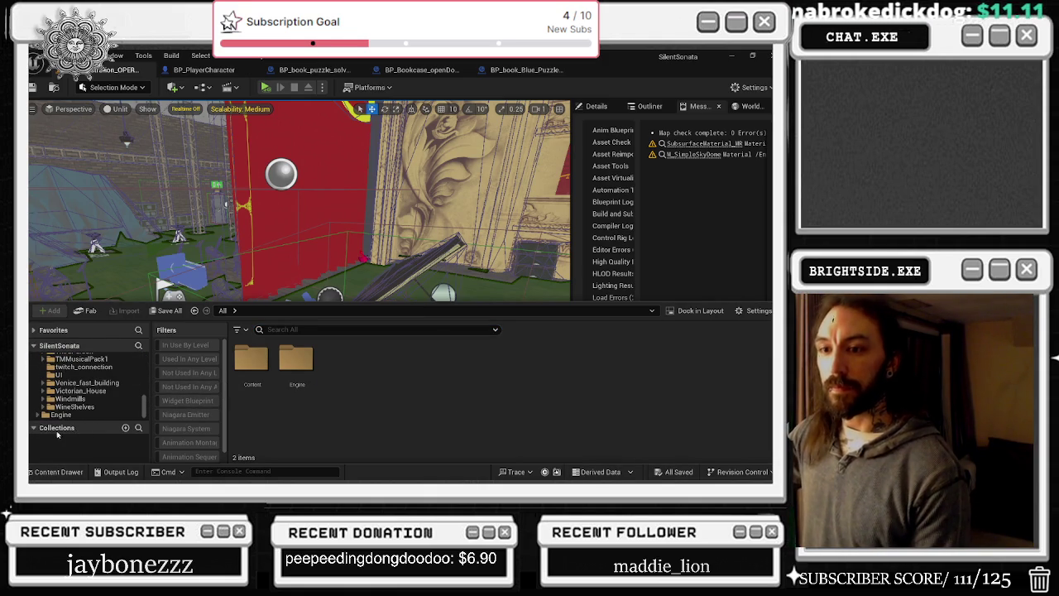
{"action": "scroll", "coordinate": [66, 382], "scroll_direction": "up", "scroll_amount": 2}
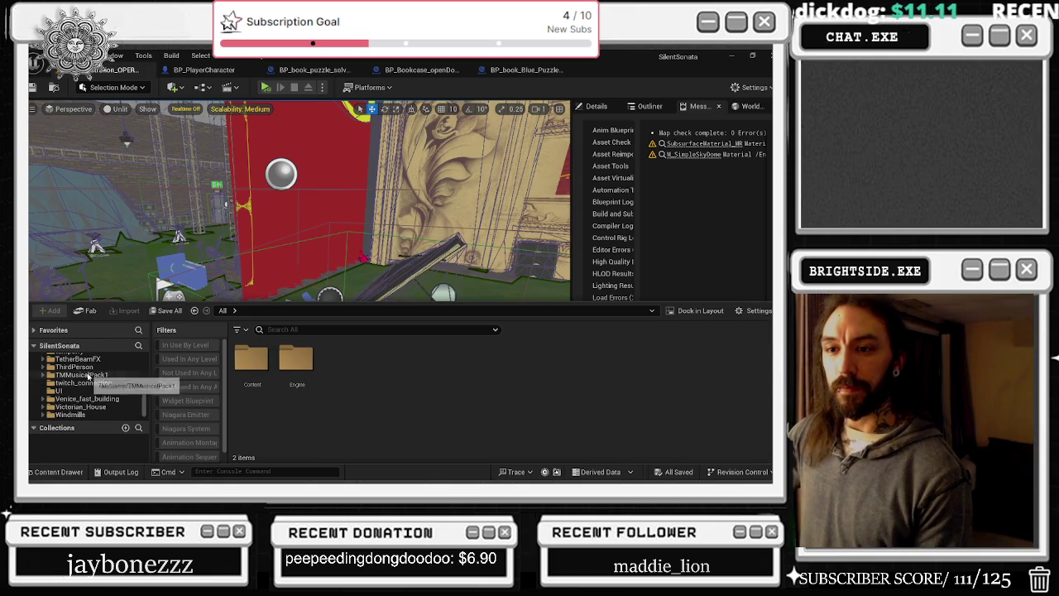
{"action": "left_click", "coordinate": [40, 347]}
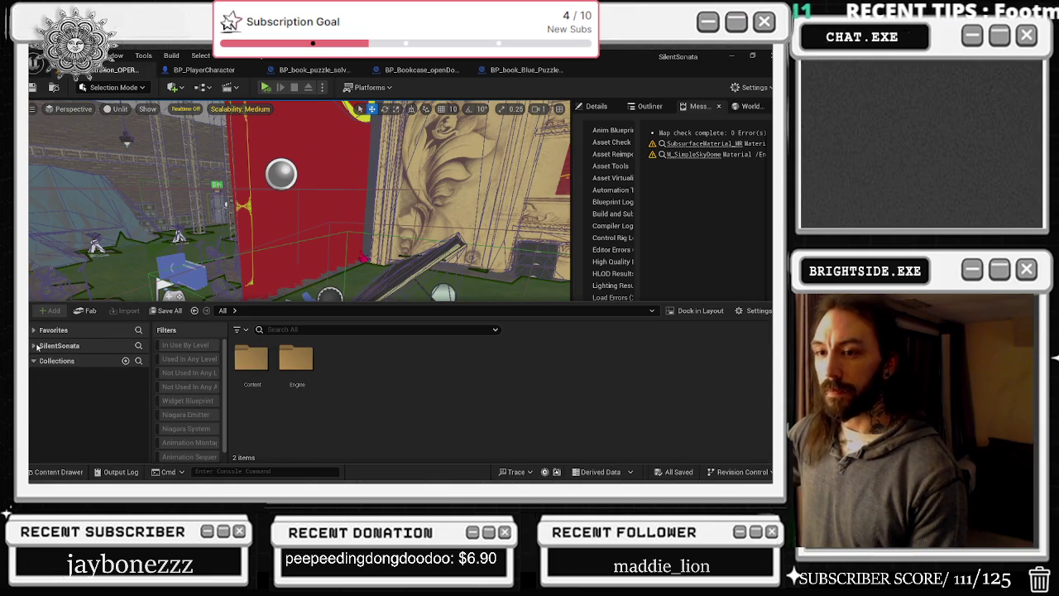
{"action": "left_click", "coordinate": [37, 347]}
- Collapse SilentSonata and browse the favourite folders through Maps to the HouseProject folder
{"action": "left_click", "coordinate": [39, 346]}
{"action": "left_click", "coordinate": [34, 329]}
{"action": "left_click", "coordinate": [53, 351]}
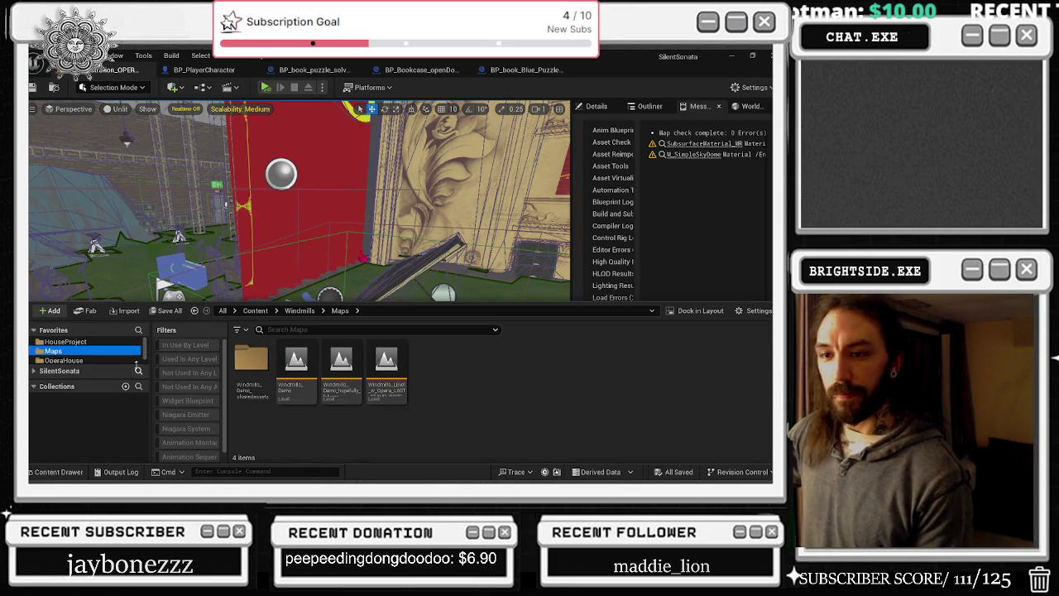
{"action": "scroll", "coordinate": [121, 357], "scroll_direction": "down", "scroll_amount": 1}
{"action": "scroll", "coordinate": [120, 357], "scroll_direction": "up", "scroll_amount": 1}
{"action": "left_click", "coordinate": [65, 341]}
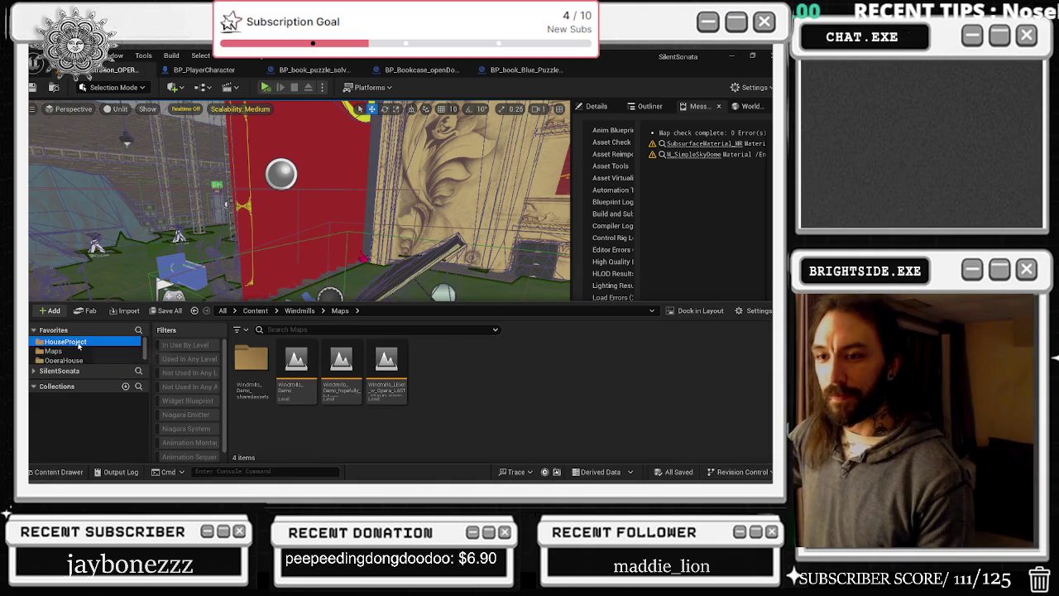
- Load the Maps_HouseProject_BASIC level, frame the fireplace area, and bring up the Play options
{"action": "double_click", "coordinate": [463, 377]}
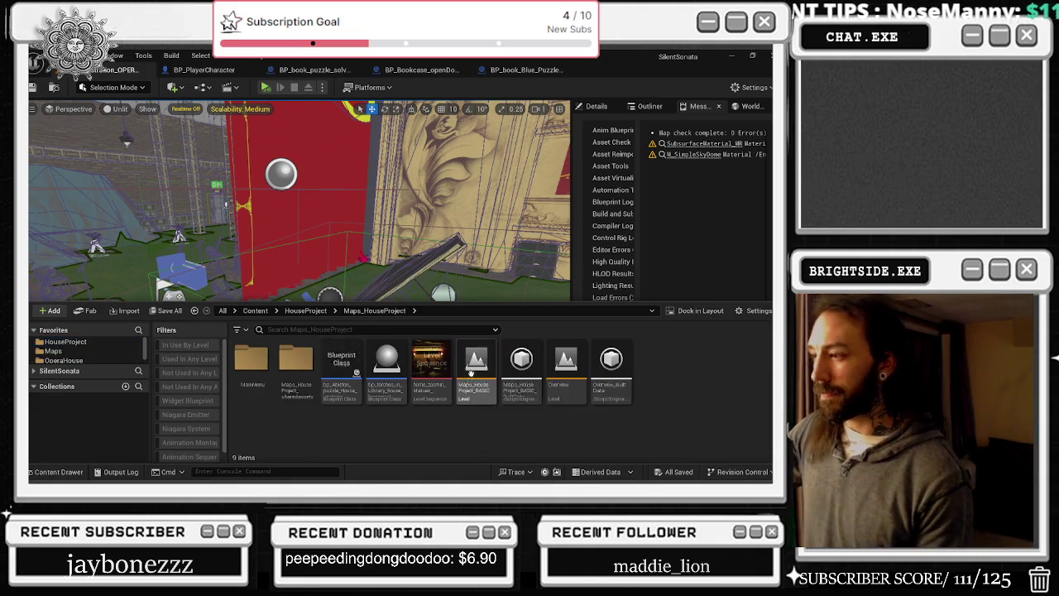
{"action": "double_click", "coordinate": [460, 388]}
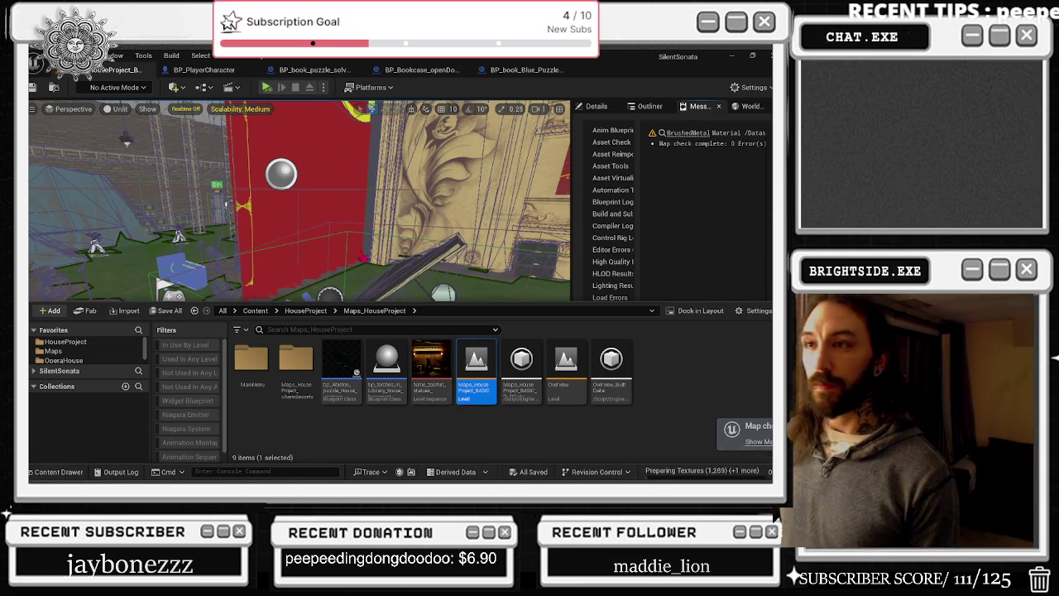
{"action": "mouse_move", "coordinate": [347, 196]}
{"action": "left_mouse_down"}
{"action": "mouse_move", "coordinate": [348, 240]}
{"action": "mouse_move", "coordinate": [314, 290]}
{"action": "left_mouse_up"}
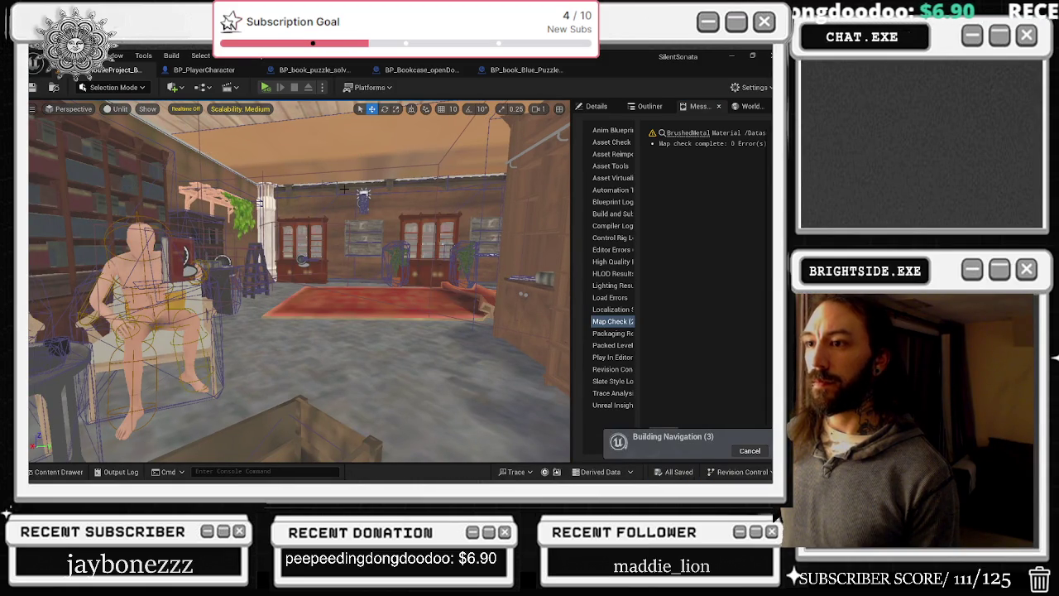
{"action": "mouse_move", "coordinate": [345, 190]}
{"action": "left_mouse_down"}
{"action": "mouse_move", "coordinate": [43, 116]}
{"action": "mouse_move", "coordinate": [248, 103]}
{"action": "left_mouse_up"}
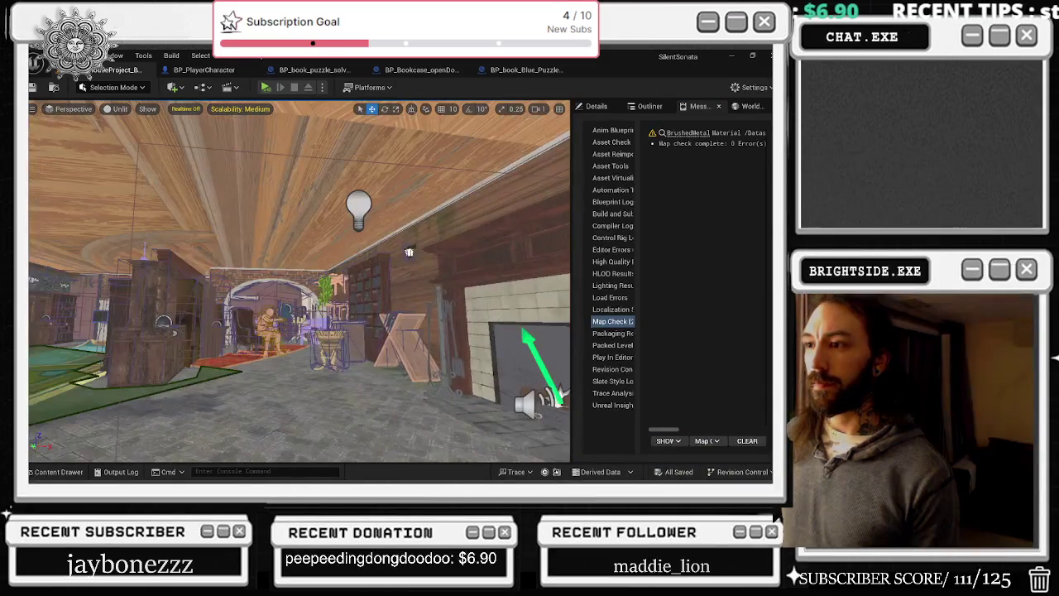
{"action": "left_click", "coordinate": [322, 87]}
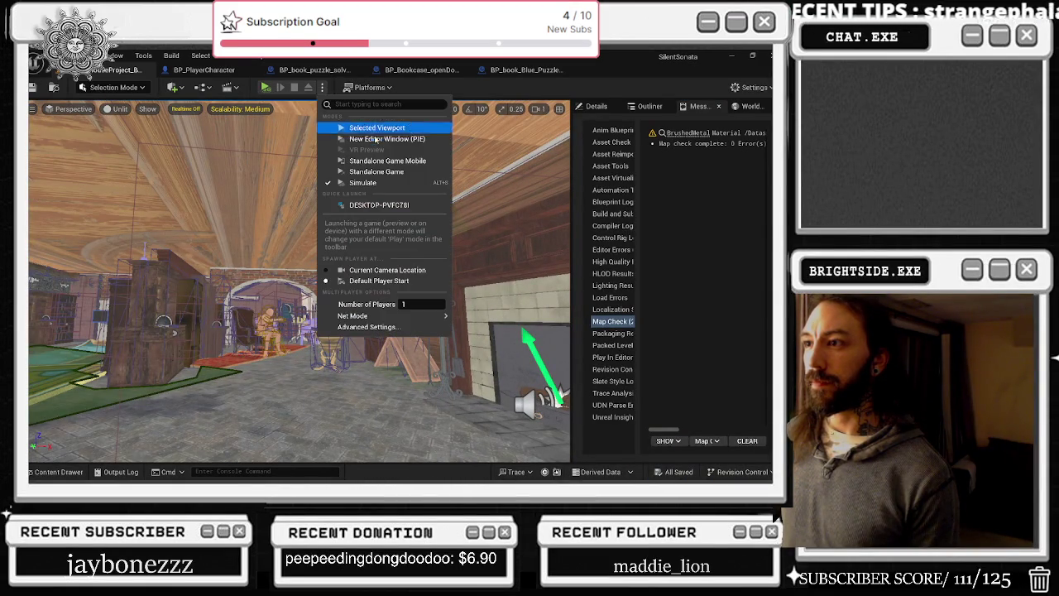
- Play the house level in the selected viewport with the flashlight on, then stop with Esc
{"action": "left_click", "coordinate": [368, 131]}
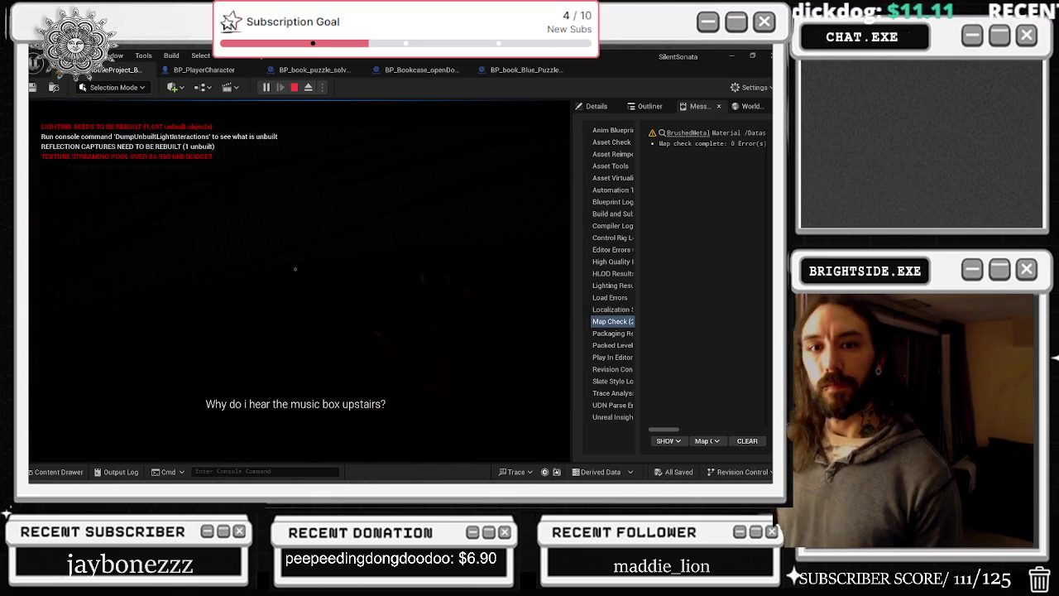
{"action": "left_click", "coordinate": [385, 246]}
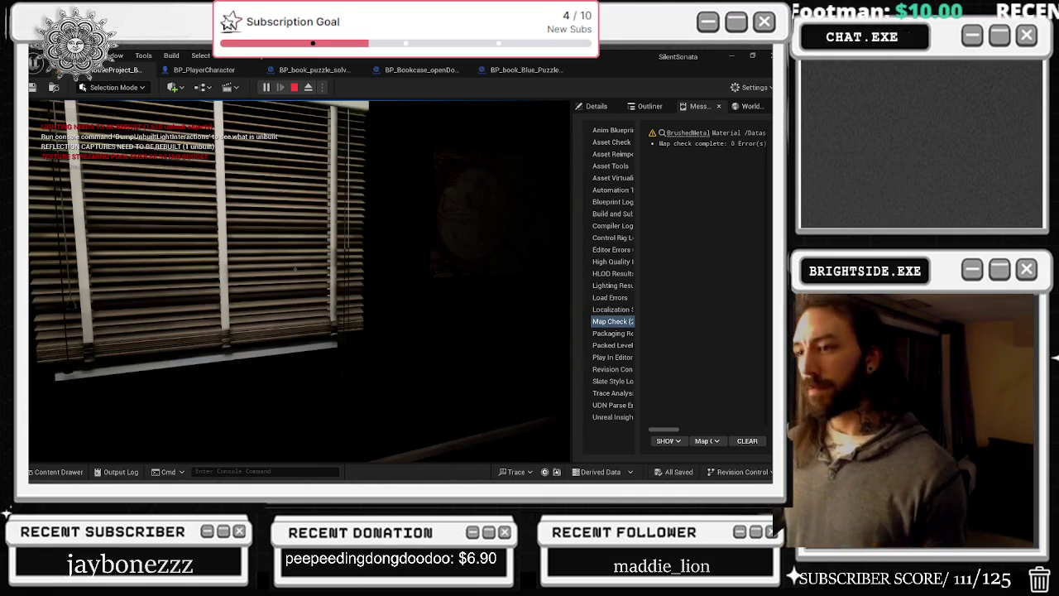
{"action": "key", "text": "f"}
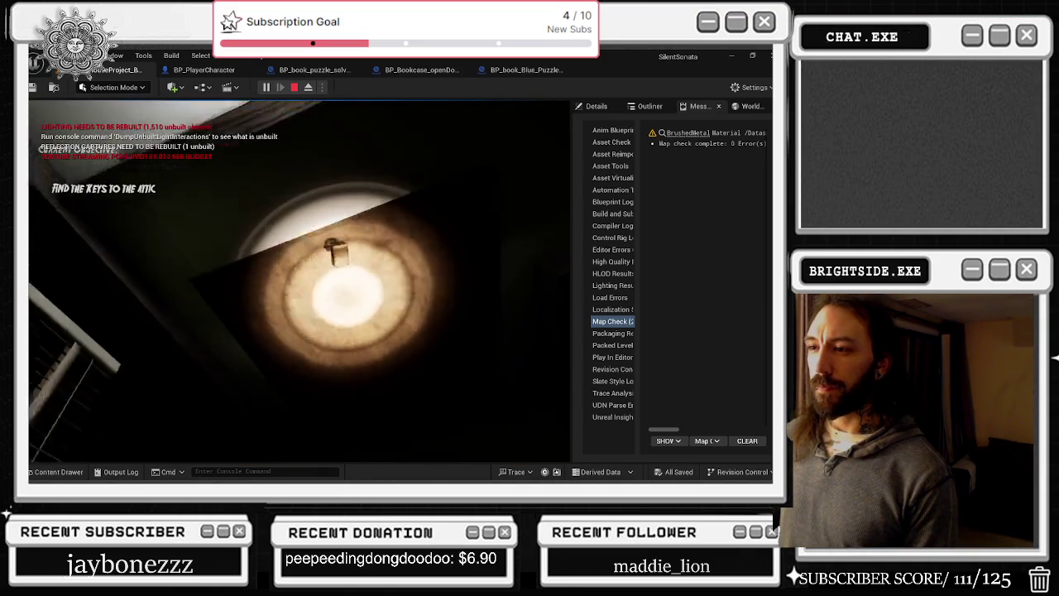
{"action": "key", "text": "Escape"}
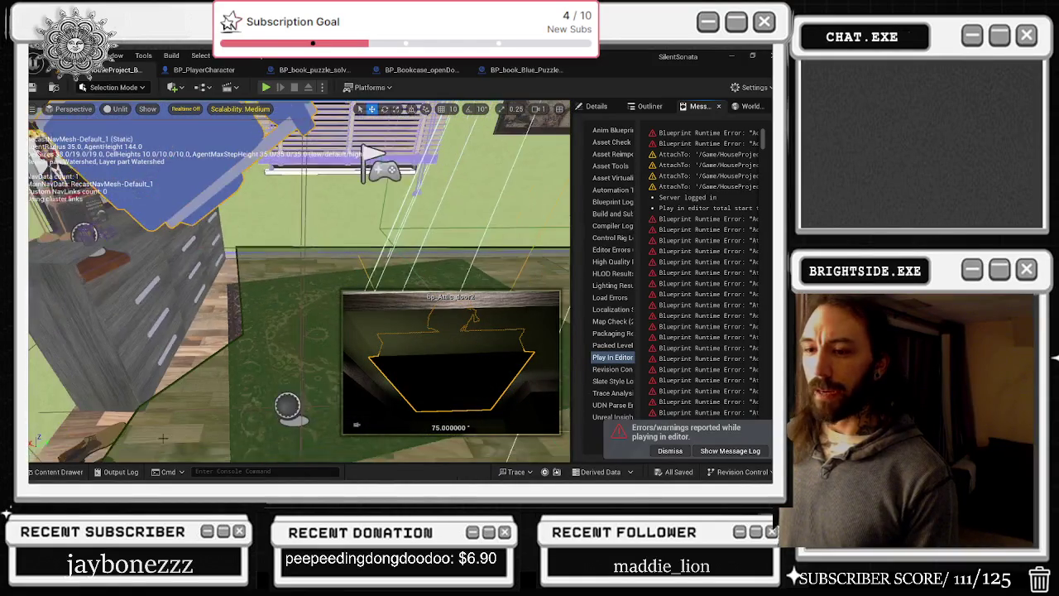
{"action": "left_click", "coordinate": [54, 471]}
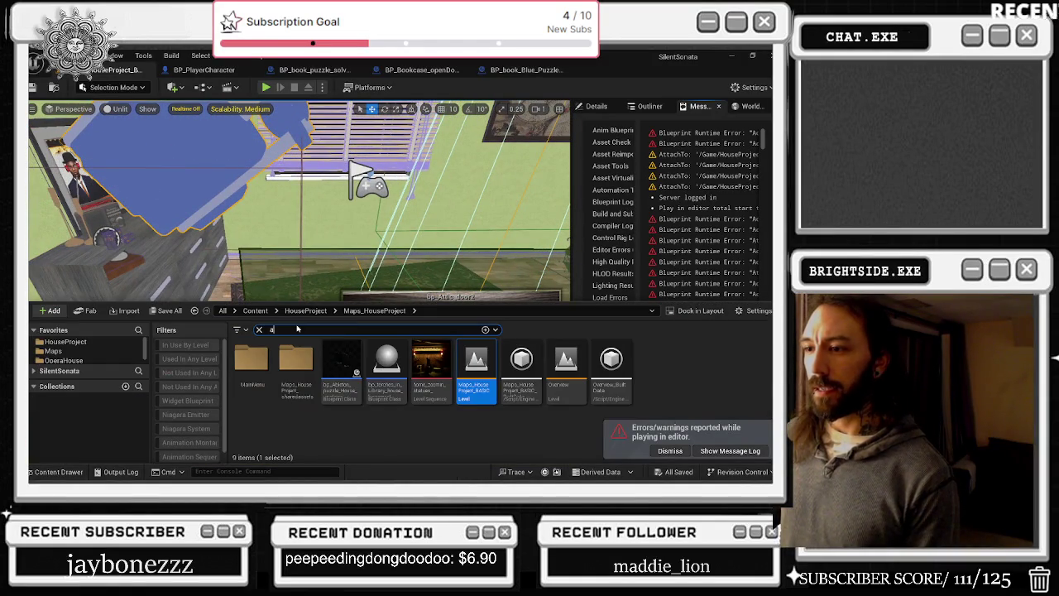
- Search the project's assets for 'attic' and expand the SilentSonata folder
{"action": "type", "text": "tti"}
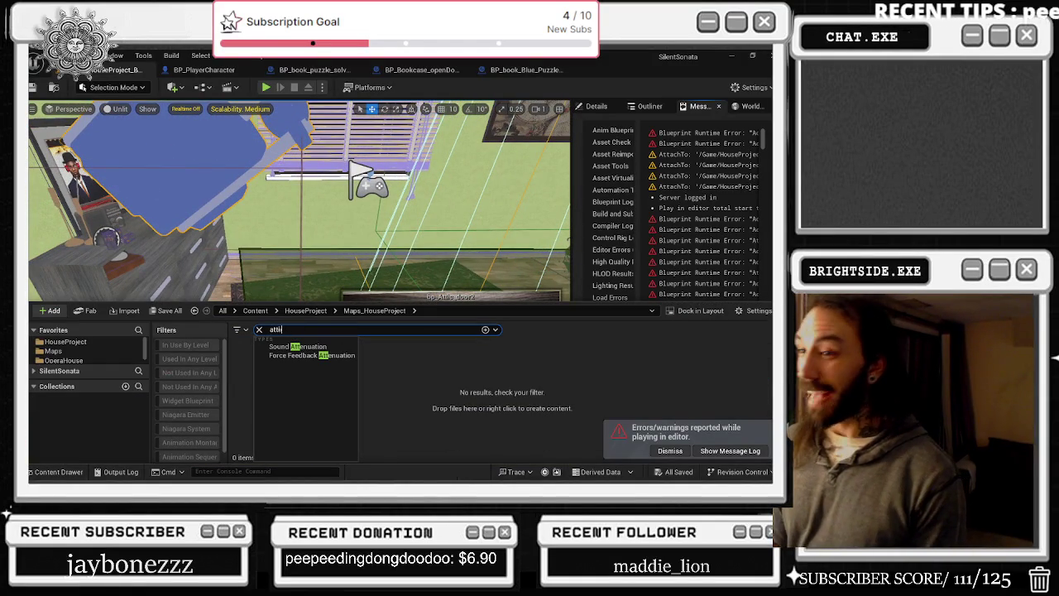
{"action": "type", "text": "k"}
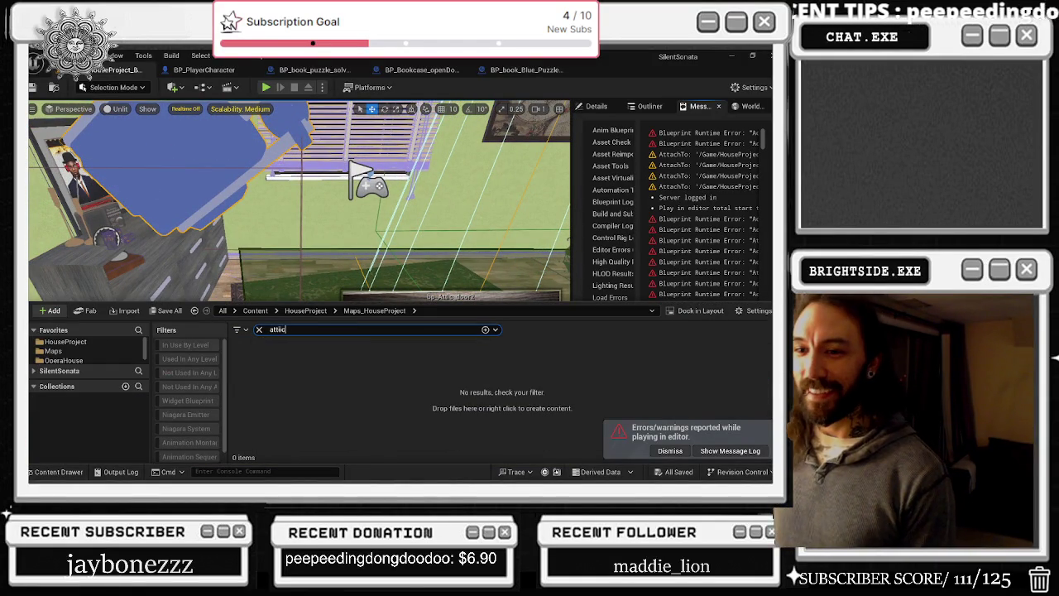
{"action": "left_click", "coordinate": [35, 372]}
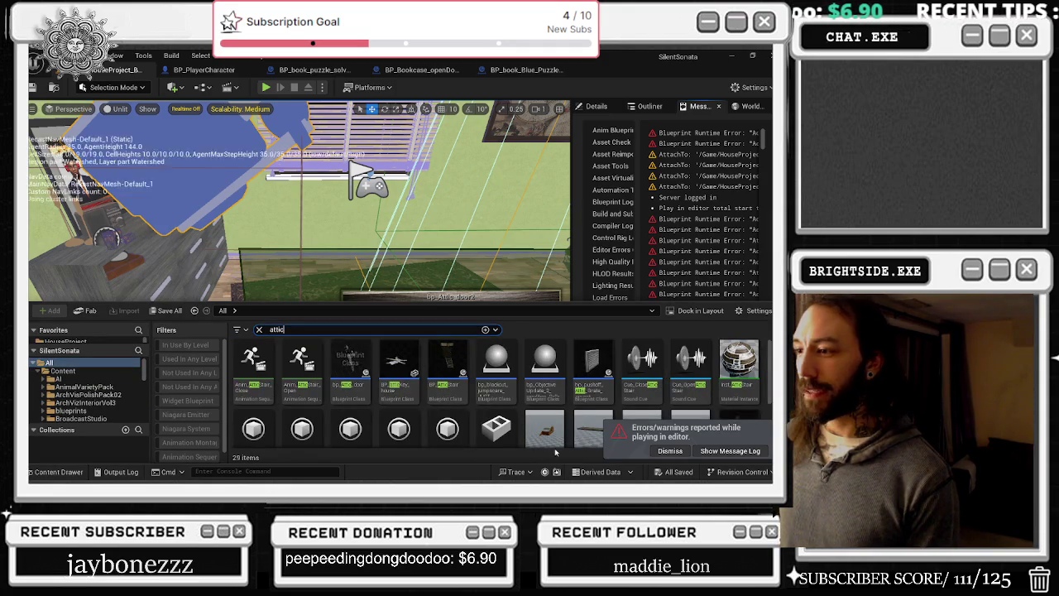
- Show the attic matches across all content, close the drawer, and fly toward the poster wall
{"action": "left_click", "coordinate": [398, 368]}
{"action": "left_click", "coordinate": [258, 279]}
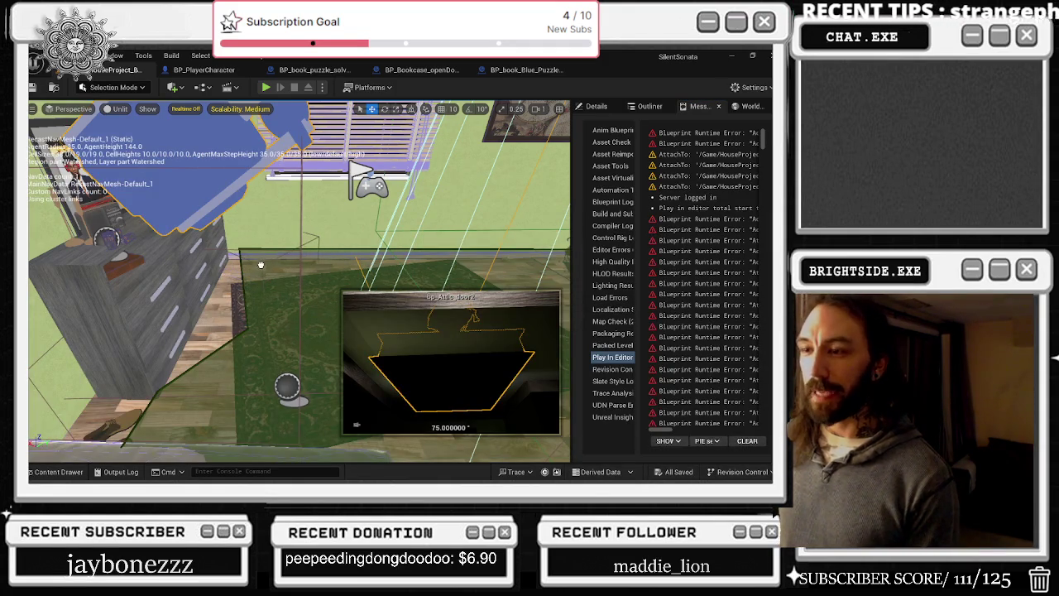
{"action": "left_click", "coordinate": [263, 252]}
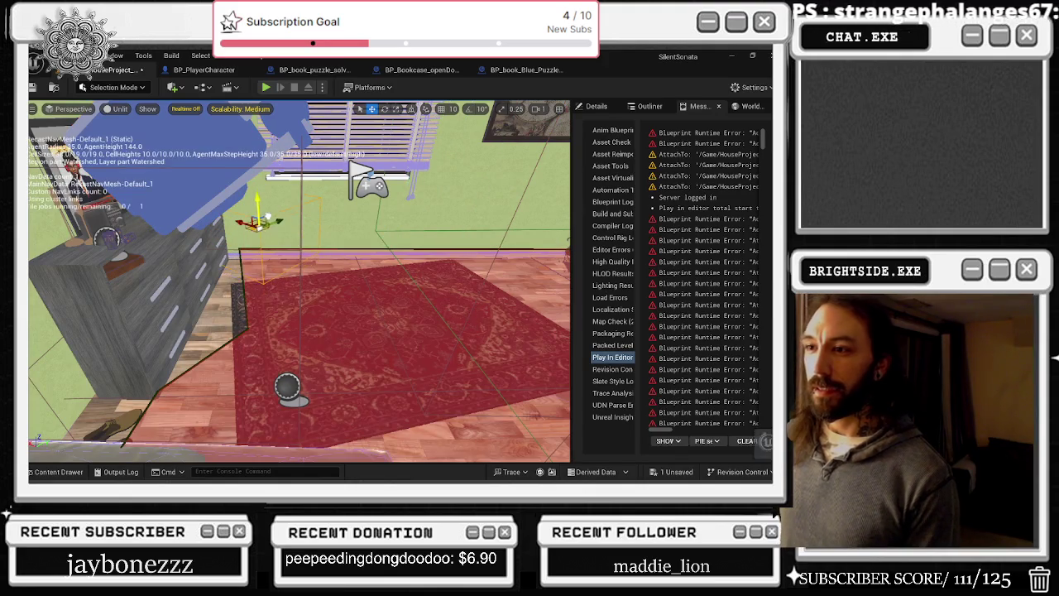
{"action": "key", "text": "Right"}
{"action": "key", "text": "Up"}
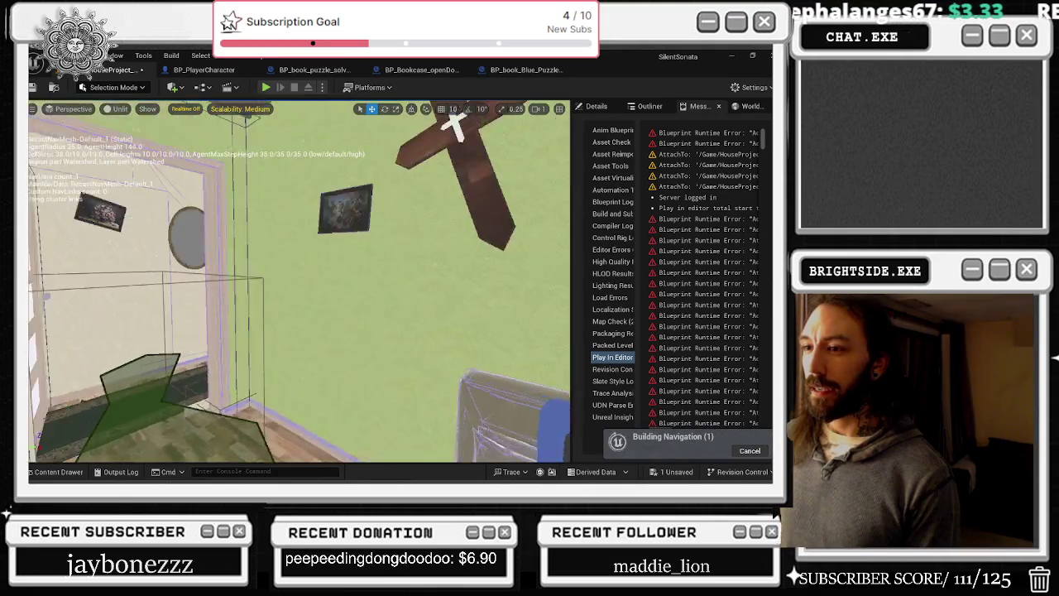
- Shrink the Life After The Silence poster with the scale gizmo, then bring up the window switcher
{"action": "key", "text": "Down"}
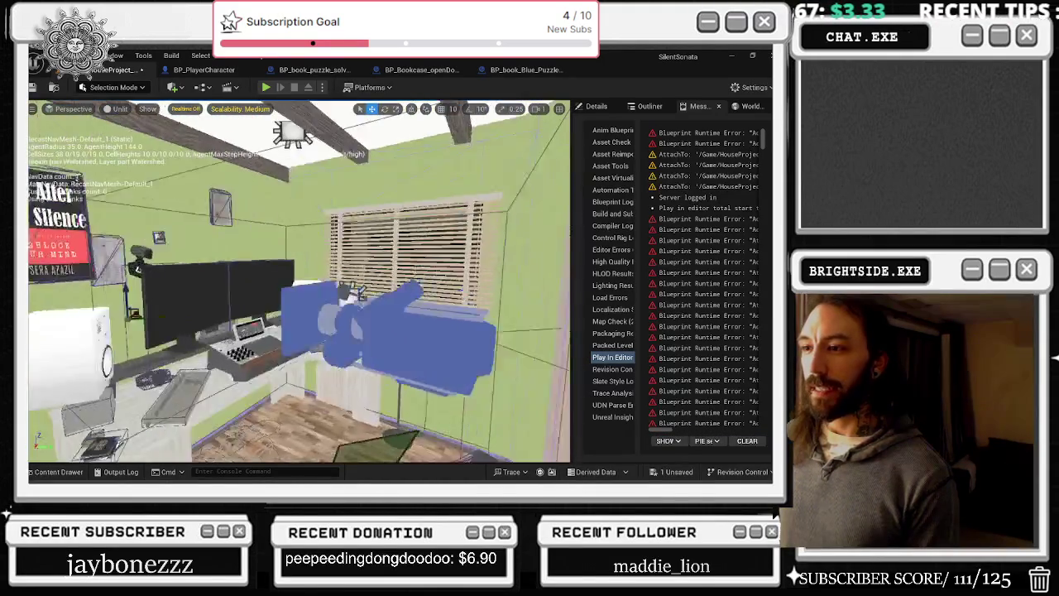
{"action": "key", "text": "Up"}
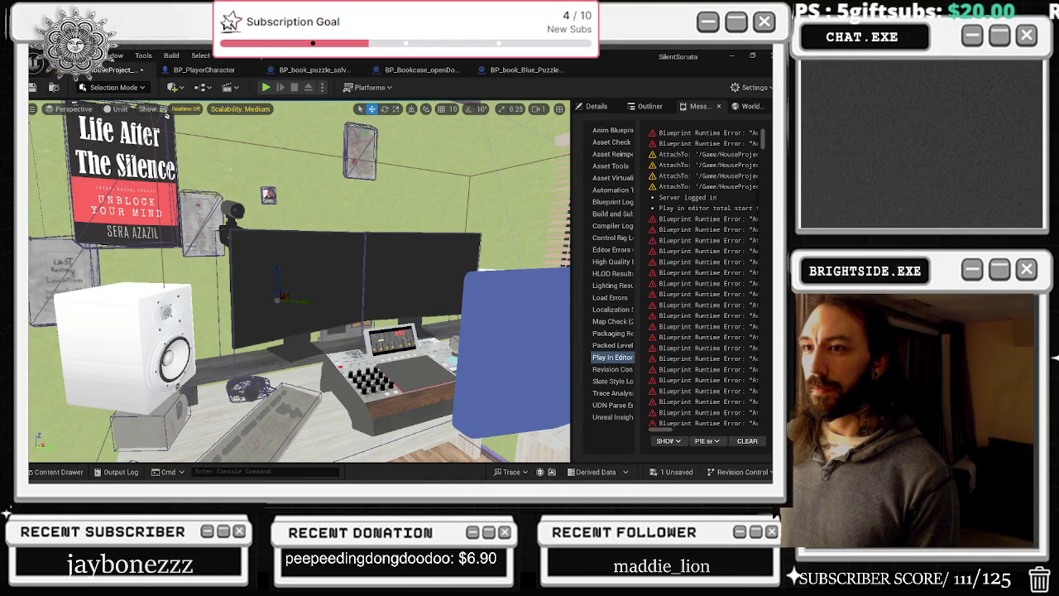
{"action": "key", "text": "Down"}
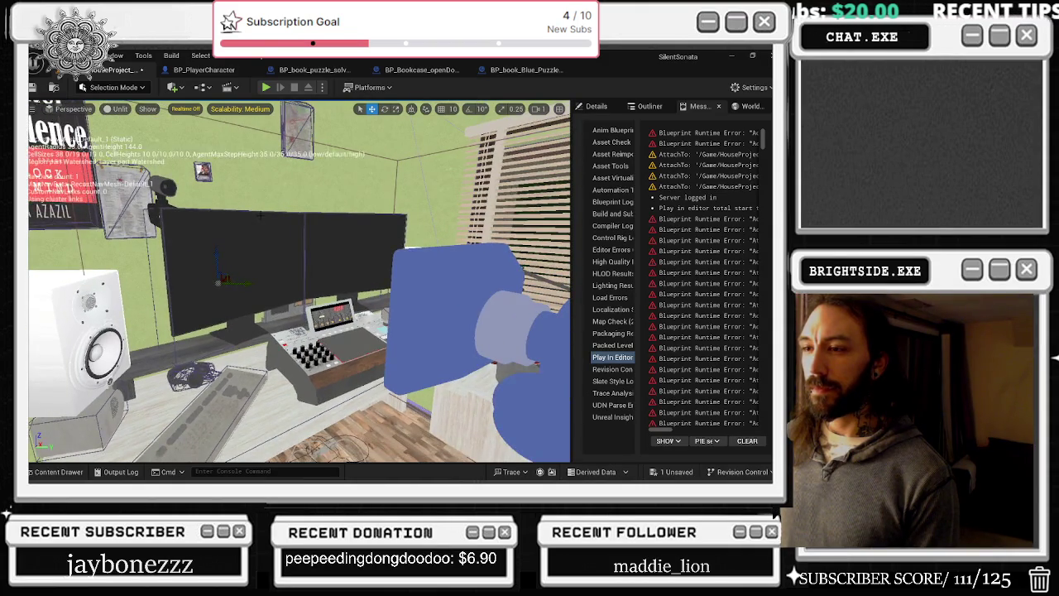
{"action": "key", "text": "Left"}
{"action": "left_click_drag", "start_coordinate": [236, 236], "coordinate": [236, 242]}
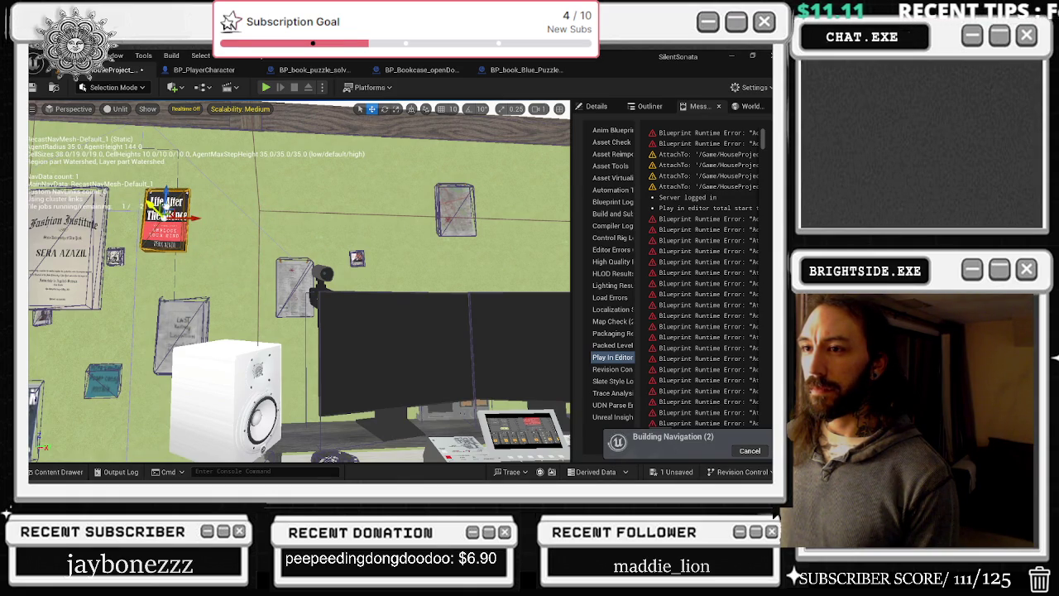
{"action": "key", "text": "f"}
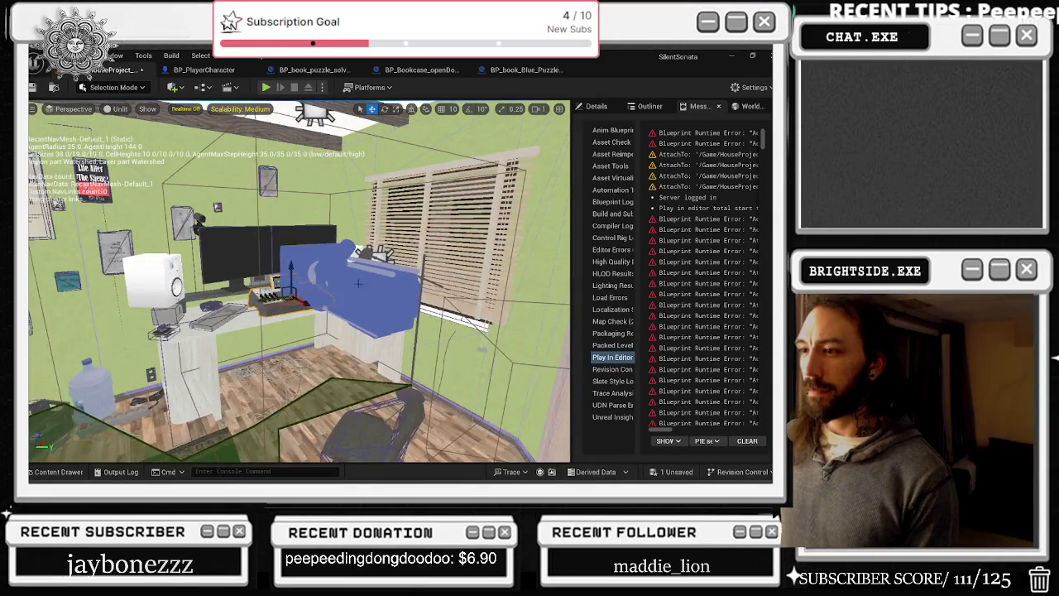
{"action": "key", "text": "super+Tab"}
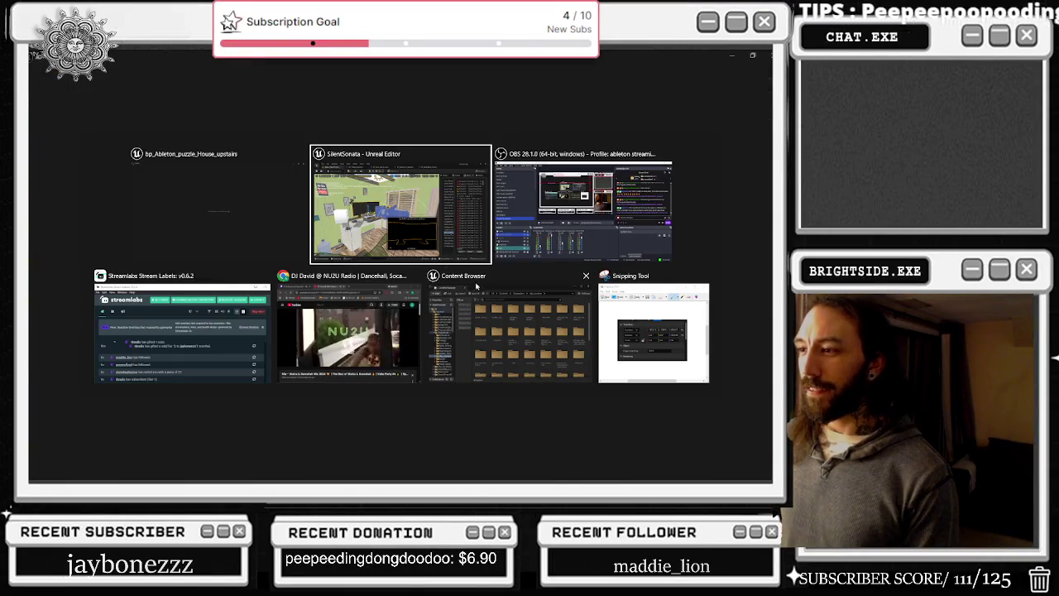
- In bp_Ableton_puzzle_House_upstairs, move the 'going into the camera' comment lower and inspect nearby widget nodes
{"action": "key", "text": "Escape"}
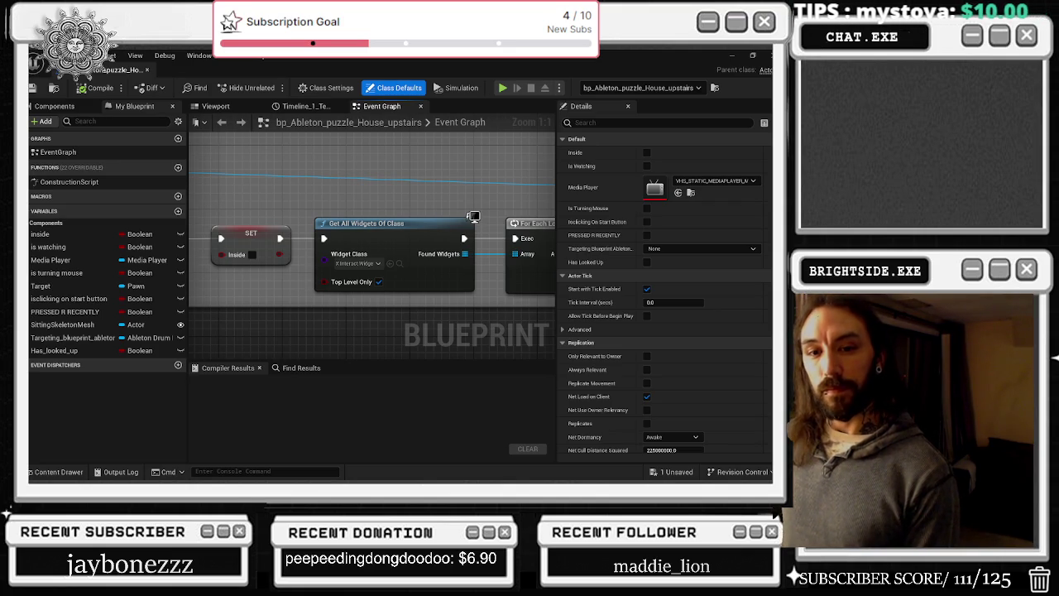
{"action": "scroll", "coordinate": [473, 216], "scroll_direction": "down", "scroll_amount": 10}
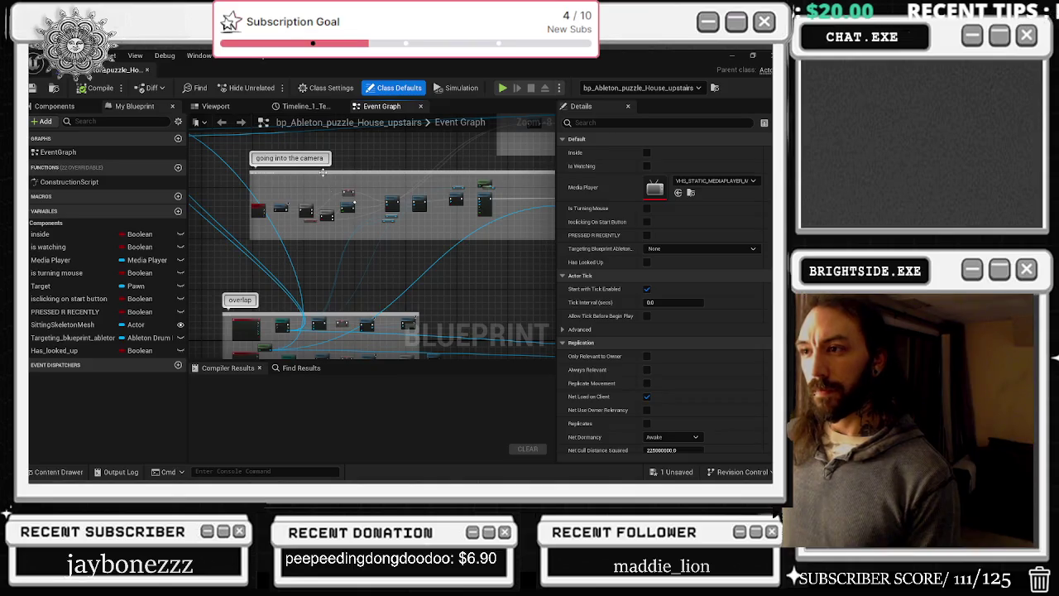
{"action": "left_click", "coordinate": [291, 214]}
{"action": "left_click_drag", "start_coordinate": [296, 213], "coordinate": [279, 255]}
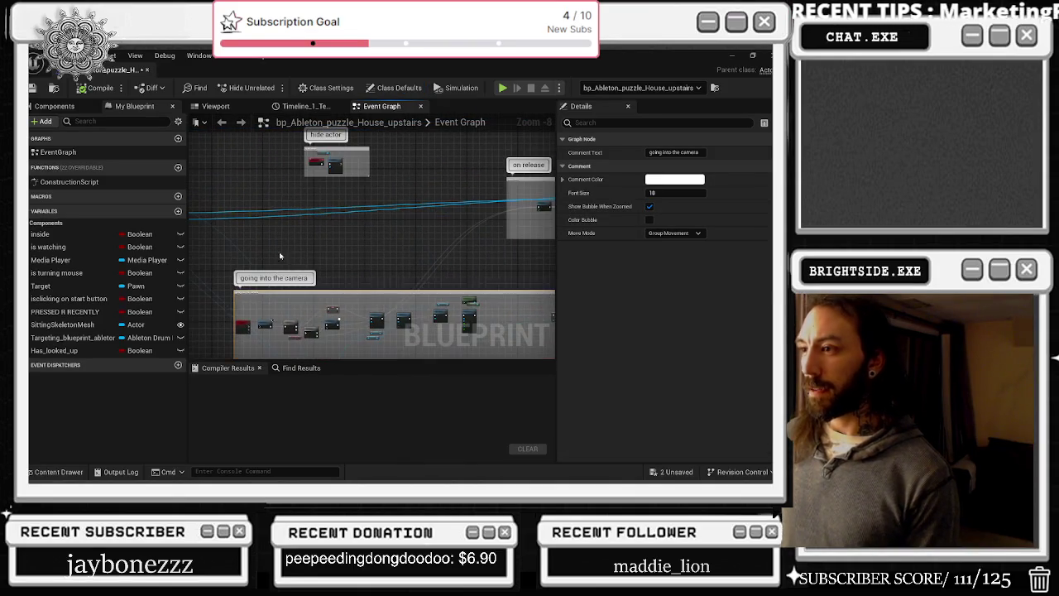
{"action": "scroll", "coordinate": [319, 259], "scroll_direction": "up", "scroll_amount": 5}
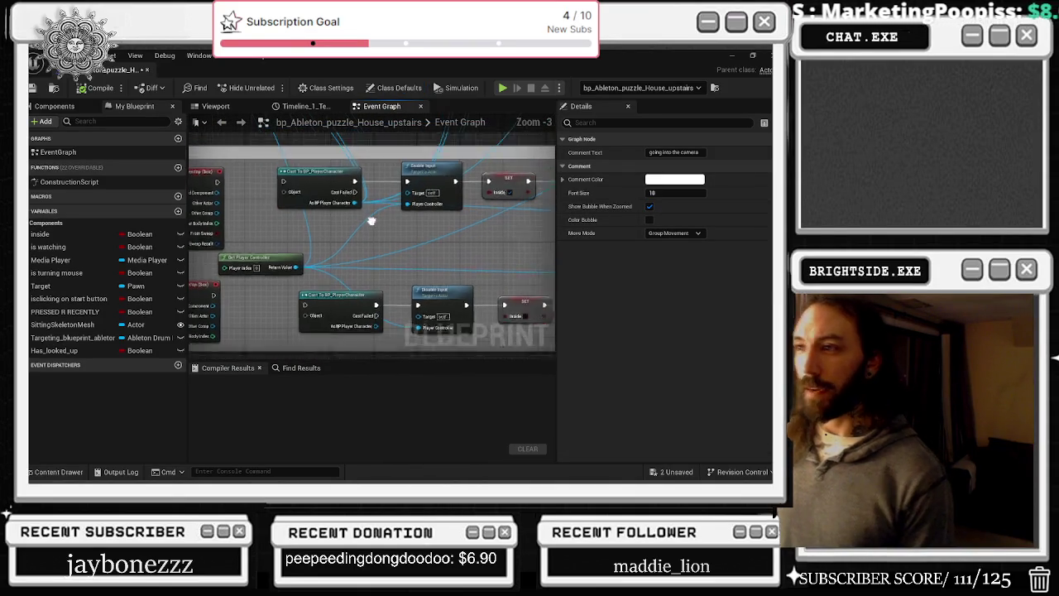
{"action": "mouse_move", "coordinate": [311, 242]}
{"action": "left_mouse_down"}
{"action": "mouse_move", "coordinate": [379, 254]}
{"action": "mouse_move", "coordinate": [411, 293]}
{"action": "left_mouse_up"}
{"action": "left_click_drag", "start_coordinate": [392, 238], "coordinate": [346, 222]}
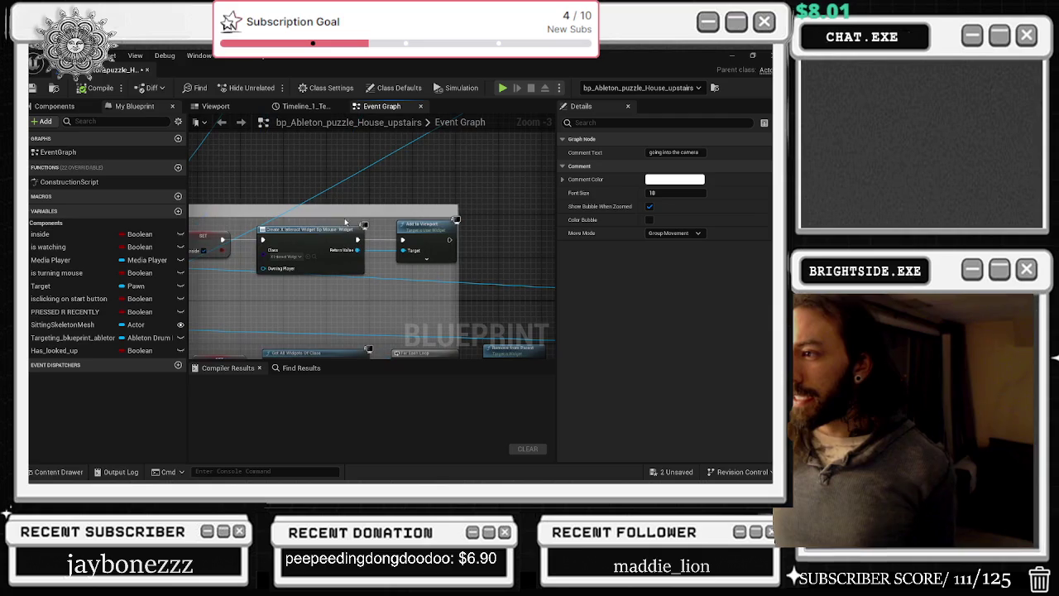
{"action": "mouse_move", "coordinate": [323, 288]}
{"action": "left_mouse_down"}
{"action": "mouse_move", "coordinate": [450, 224]}
{"action": "mouse_move", "coordinate": [321, 215]}
{"action": "left_mouse_up"}
{"action": "mouse_move", "coordinate": [223, 197]}
{"action": "left_mouse_down"}
{"action": "mouse_move", "coordinate": [252, 210]}
{"action": "mouse_move", "coordinate": [239, 191]}
{"action": "left_mouse_up"}
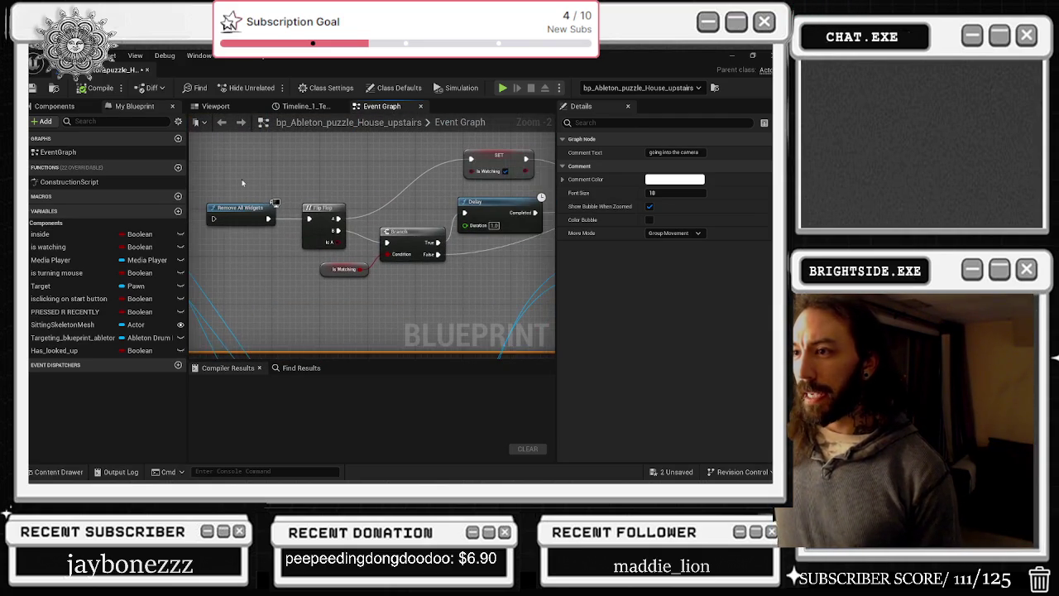
{"action": "left_click", "coordinate": [323, 225]}
{"action": "mouse_move", "coordinate": [322, 225]}
{"action": "left_mouse_down"}
{"action": "mouse_move", "coordinate": [379, 269]}
{"action": "mouse_move", "coordinate": [303, 259]}
{"action": "mouse_move", "coordinate": [129, 298]}
{"action": "left_mouse_up"}
- Wire the Media Player getter into the Media Source input, then undo the media node edits
{"action": "scroll", "coordinate": [480, 163], "scroll_direction": "down", "scroll_amount": 2}
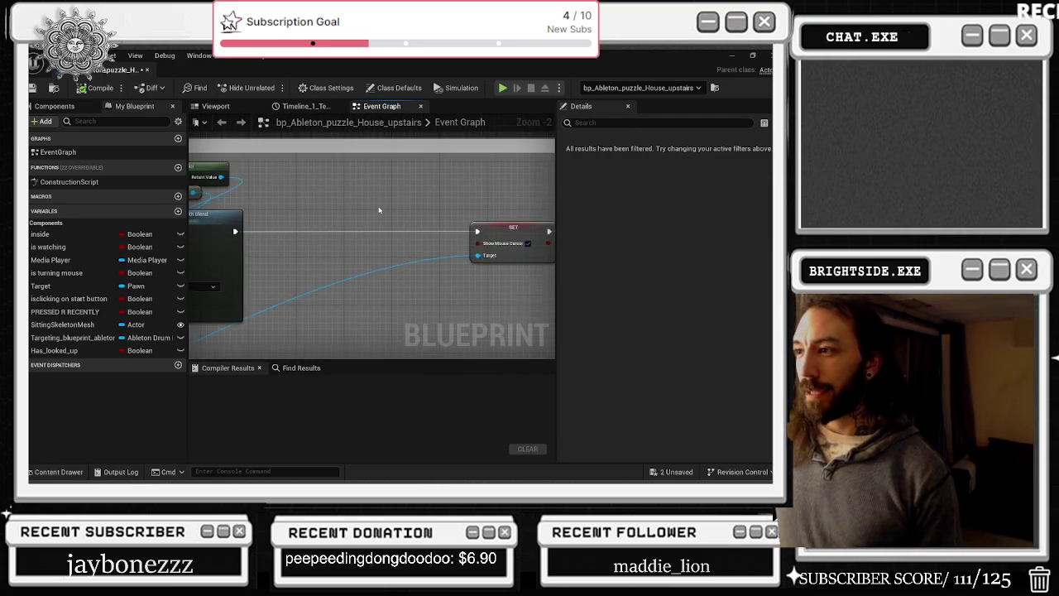
{"action": "left_click_drag", "start_coordinate": [379, 207], "coordinate": [203, 221]}
{"action": "left_click_drag", "start_coordinate": [398, 257], "coordinate": [282, 248]}
{"action": "scroll", "coordinate": [300, 239], "scroll_direction": "up", "scroll_amount": 2}
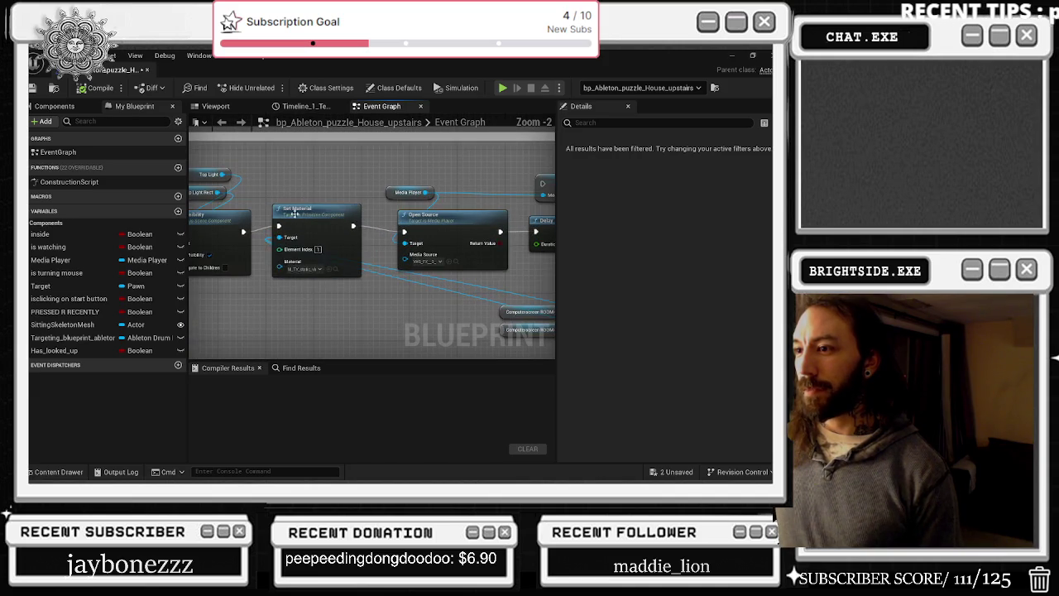
{"action": "left_click_drag", "start_coordinate": [352, 231], "coordinate": [247, 230]}
{"action": "mouse_move", "coordinate": [358, 254]}
{"action": "left_mouse_down"}
{"action": "mouse_move", "coordinate": [346, 215]}
{"action": "mouse_move", "coordinate": [348, 226]}
{"action": "left_mouse_up"}
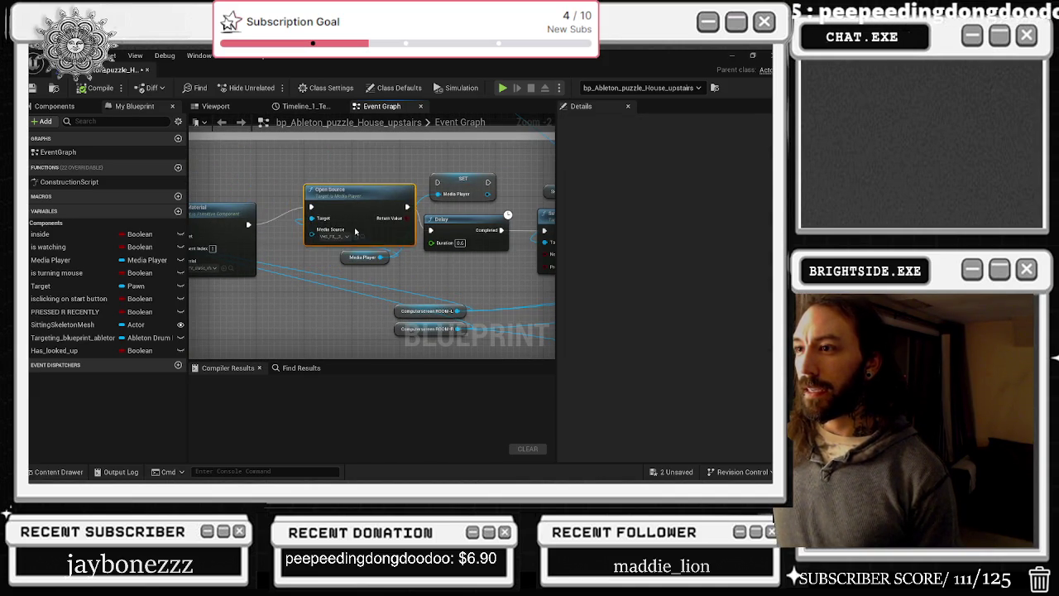
{"action": "key", "text": "ctrl+z"}
{"action": "key", "text": "ctrl+z"}
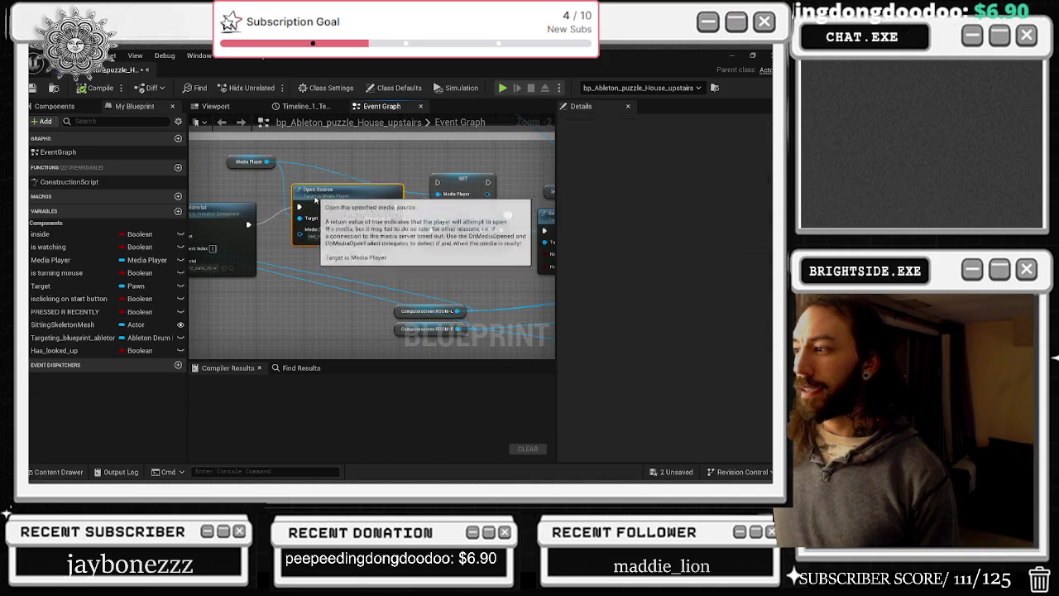
- Review the Set Visibility and Disable Input nodes and save the blueprint
{"action": "left_click_drag", "start_coordinate": [367, 172], "coordinate": [292, 203]}
{"action": "left_click_drag", "start_coordinate": [368, 253], "coordinate": [197, 146]}
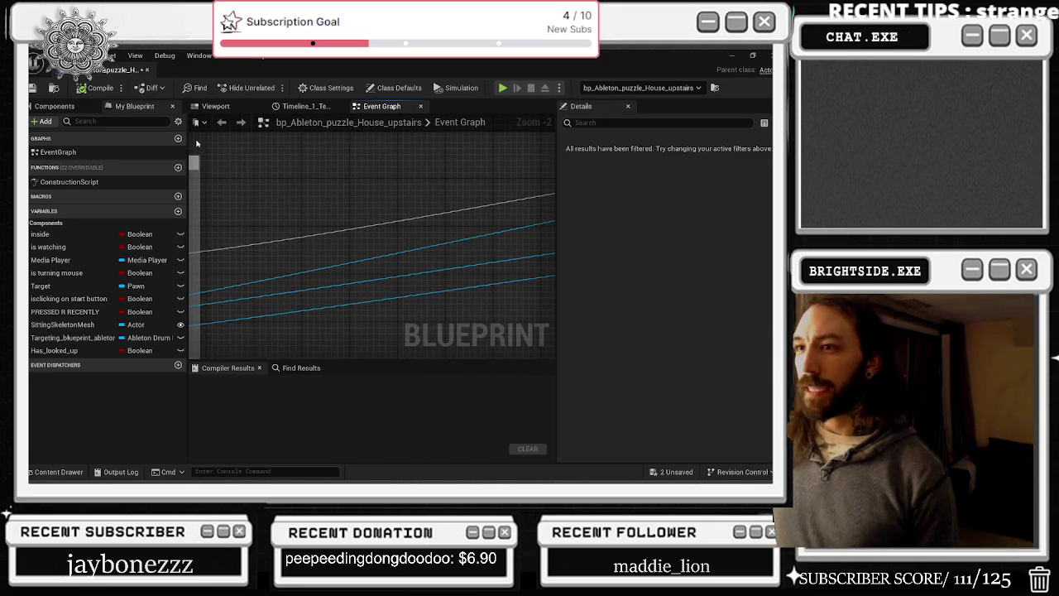
{"action": "scroll", "coordinate": [311, 253], "scroll_direction": "down", "scroll_amount": 4}
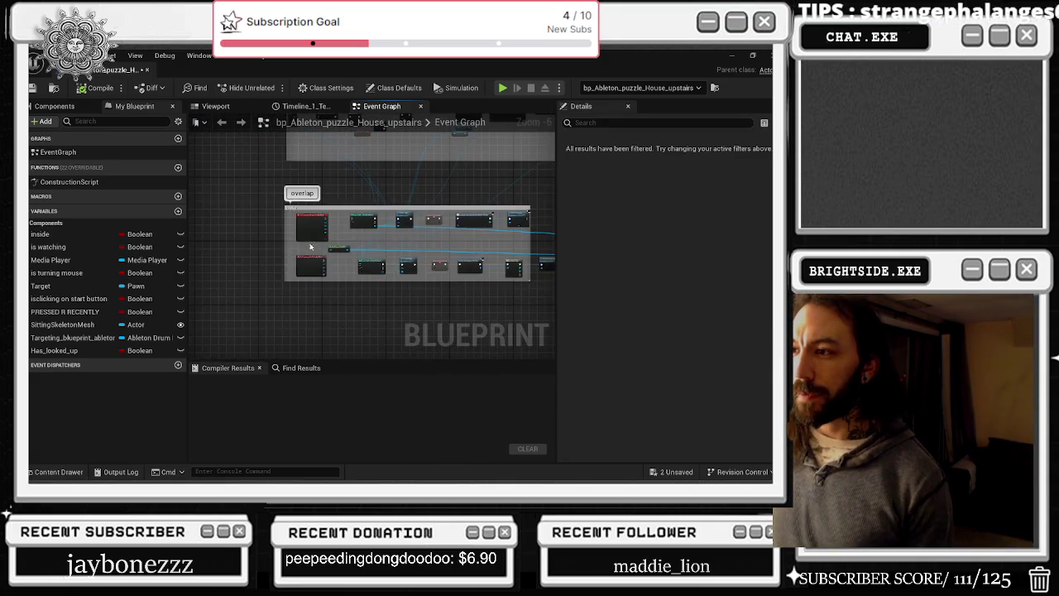
{"action": "scroll", "coordinate": [311, 253], "scroll_direction": "up", "scroll_amount": 4}
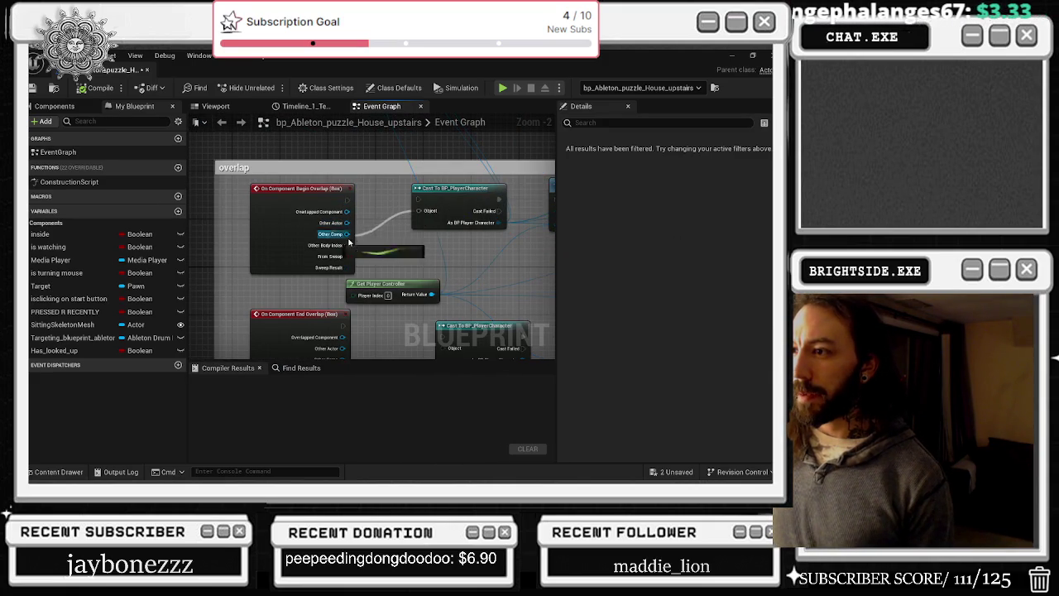
{"action": "left_click_drag", "start_coordinate": [441, 317], "coordinate": [386, 223]}
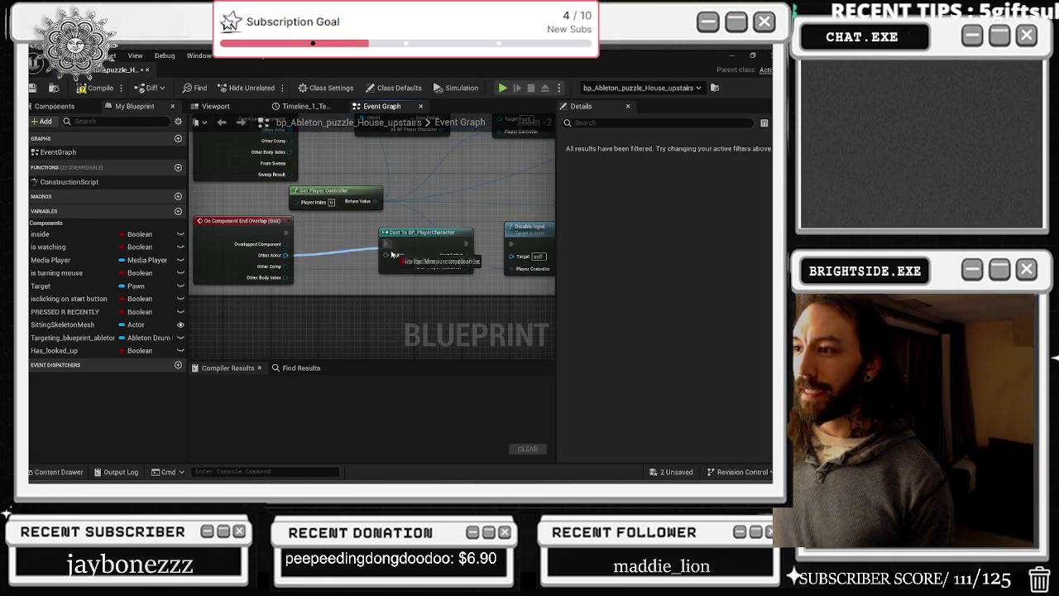
{"action": "scroll", "coordinate": [394, 251], "scroll_direction": "down", "scroll_amount": 6}
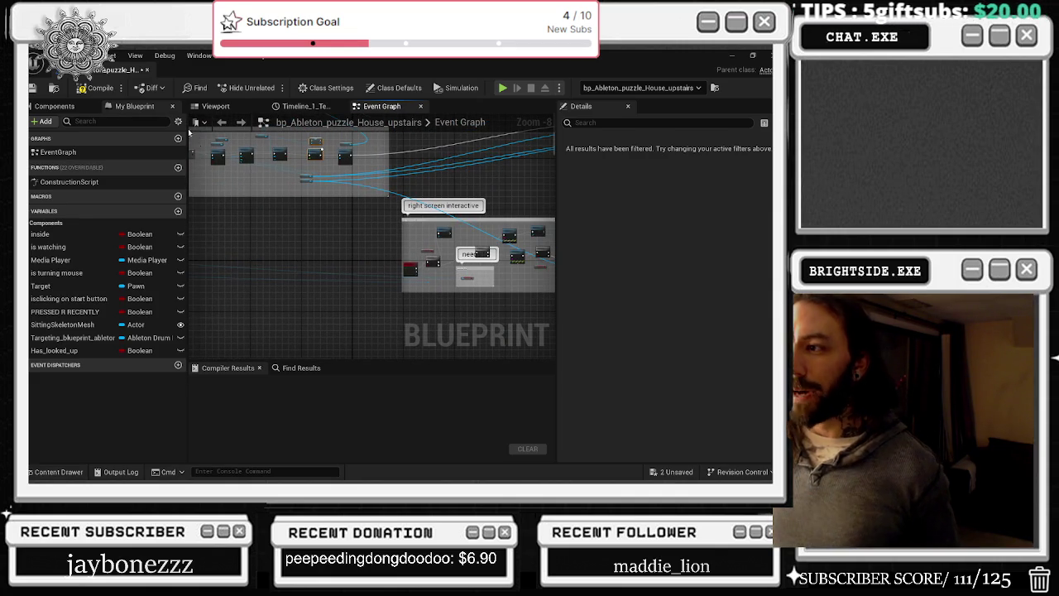
{"action": "left_click", "coordinate": [32, 88]}
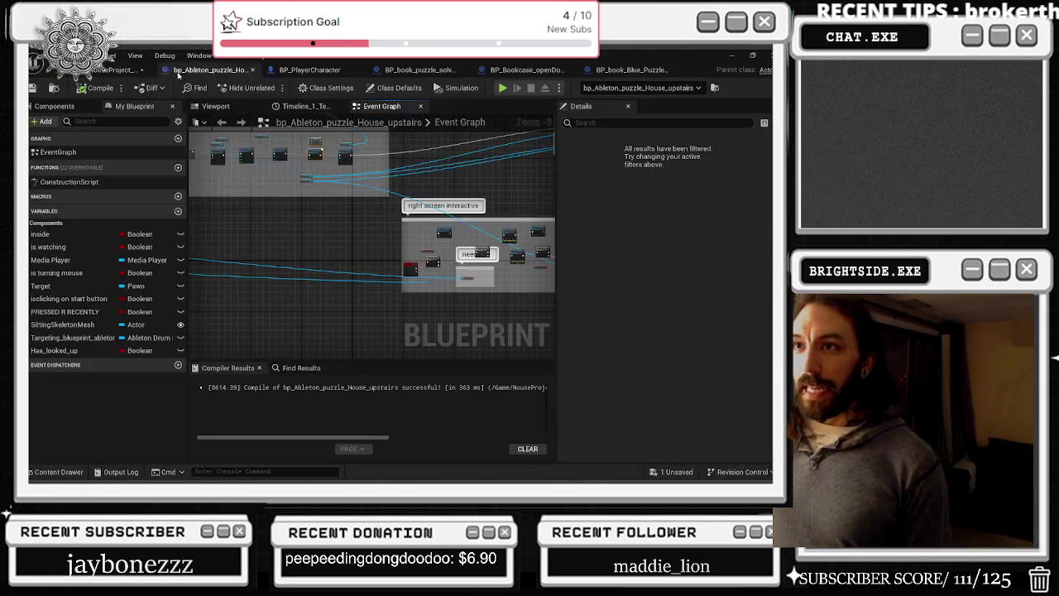
- Return to the house level and run a play test of it, then stop the session
{"action": "left_click", "coordinate": [112, 69]}
{"action": "left_click", "coordinate": [33, 88]}
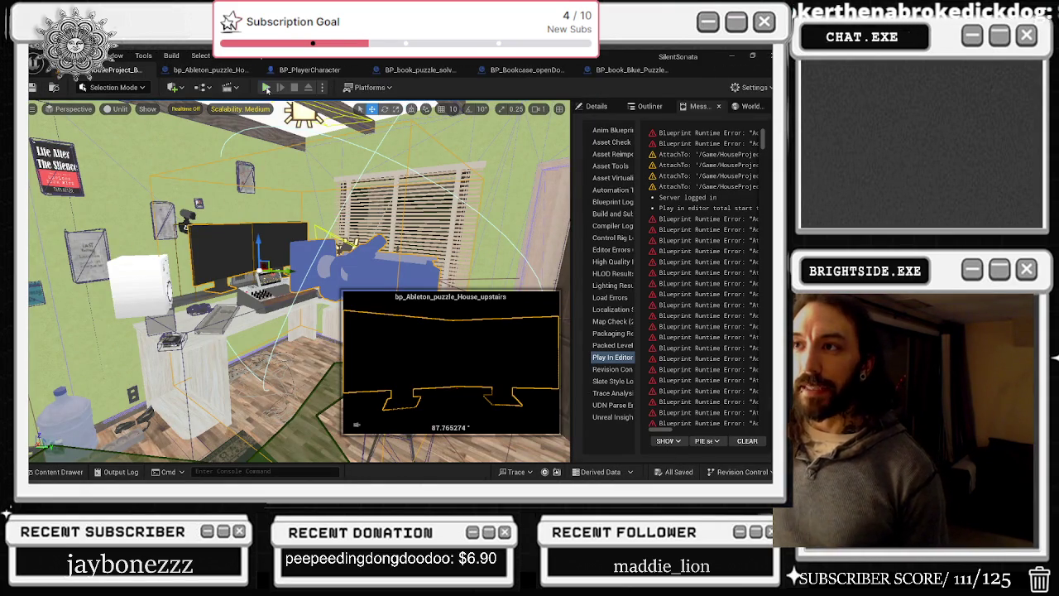
{"action": "left_click", "coordinate": [265, 88]}
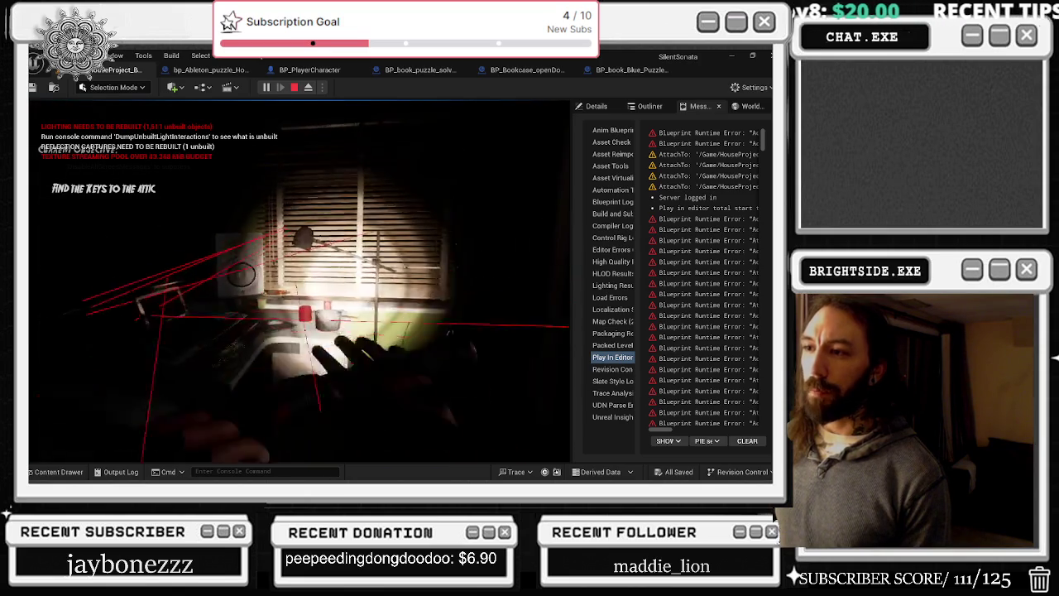
{"action": "key", "text": "Escape"}
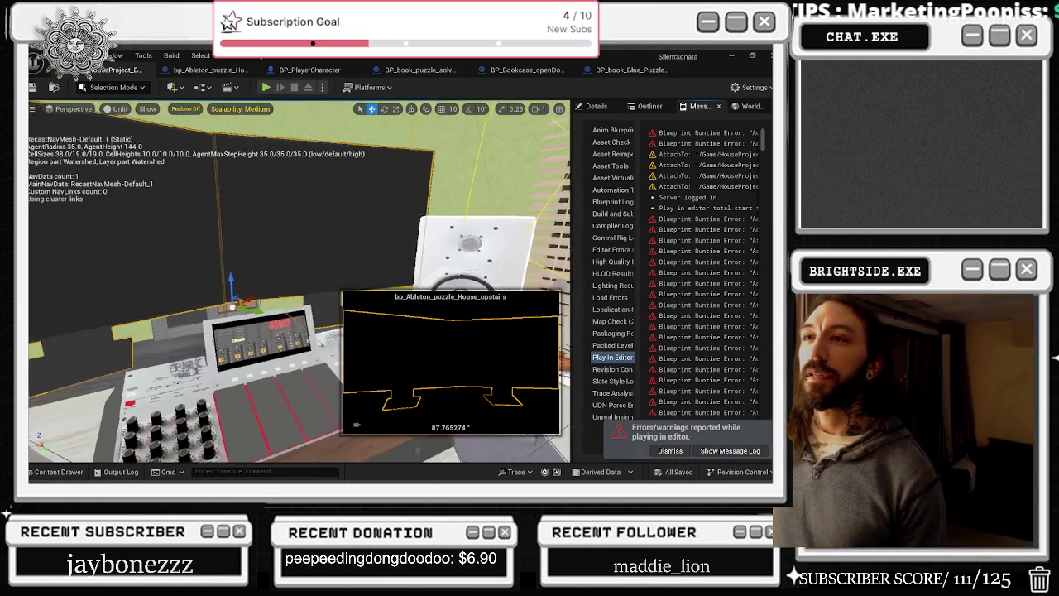
- Review the puzzle blueprint's camera, overlap, Flip Flop/Branch/Delay, camera-down and release node groups
{"action": "key", "text": "ctrl+e"}
{"action": "left_click_drag", "start_coordinate": [352, 235], "coordinate": [555, 246]}
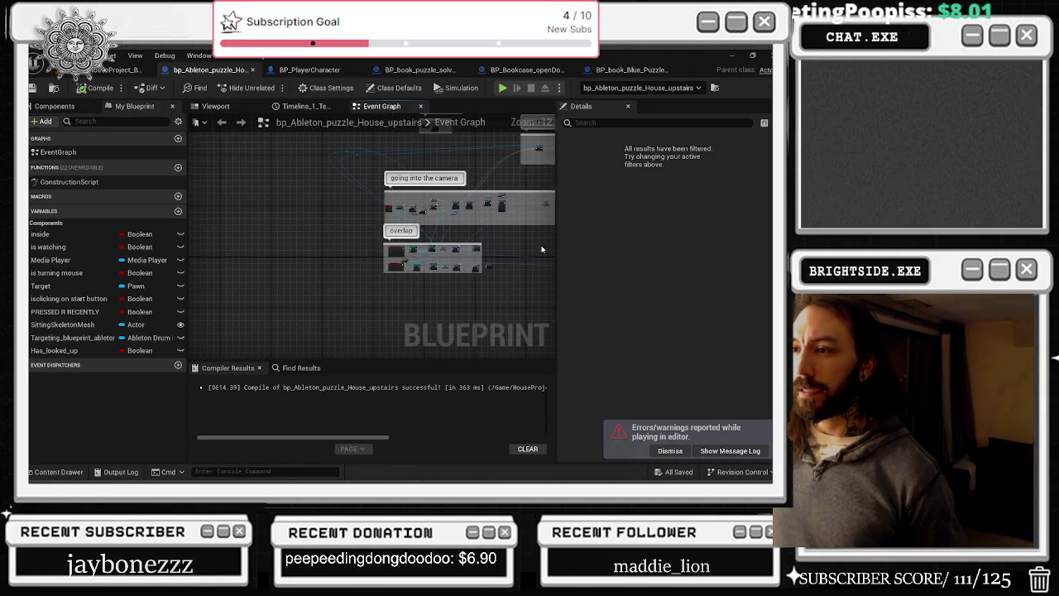
{"action": "scroll", "coordinate": [421, 212], "scroll_direction": "up", "scroll_amount": 6}
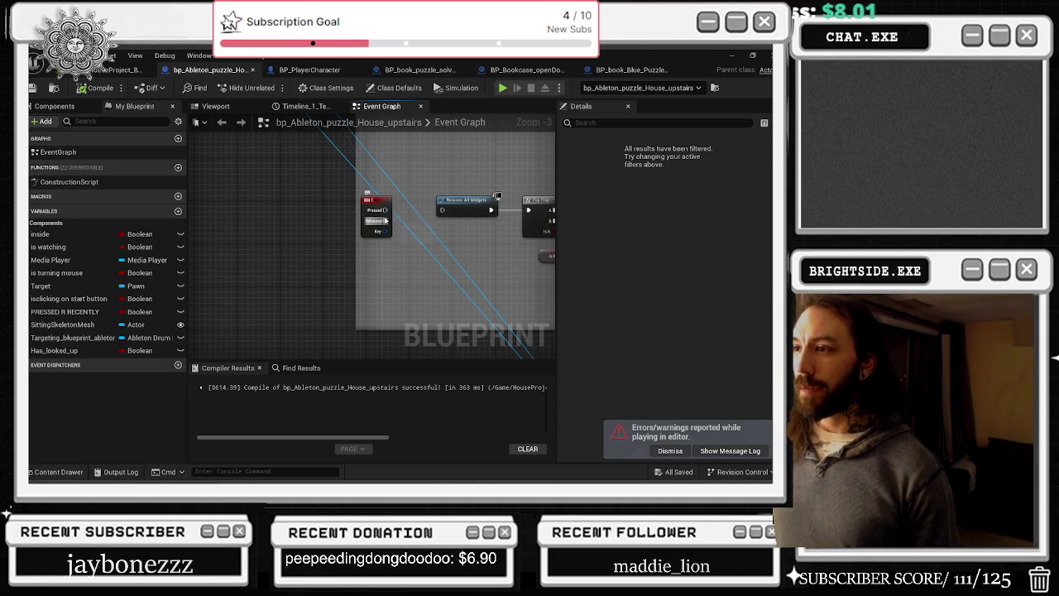
{"action": "left_click_drag", "start_coordinate": [447, 212], "coordinate": [347, 216]}
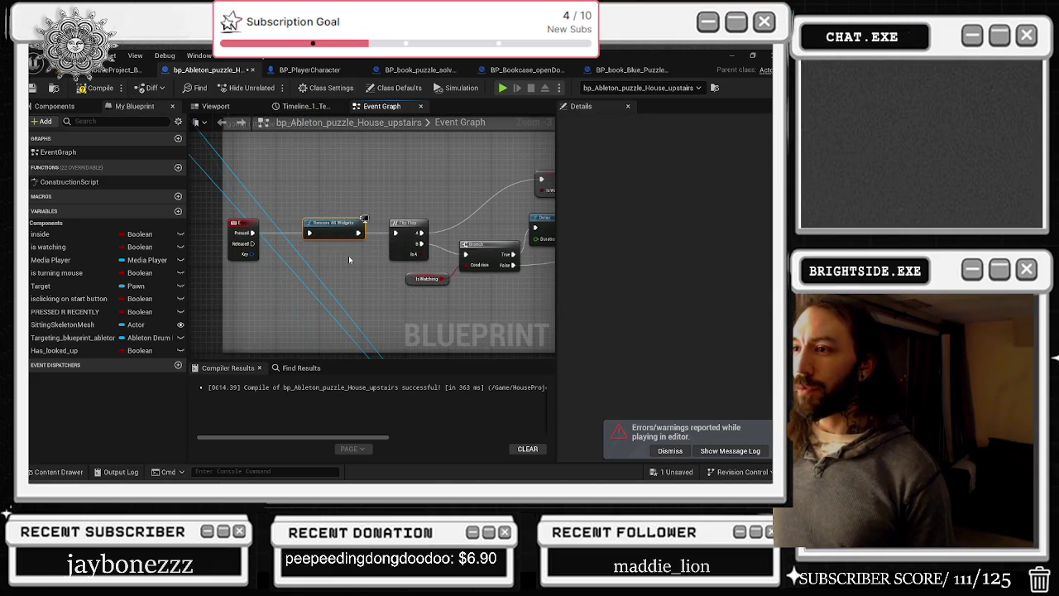
{"action": "scroll", "coordinate": [349, 260], "scroll_direction": "down", "scroll_amount": 3}
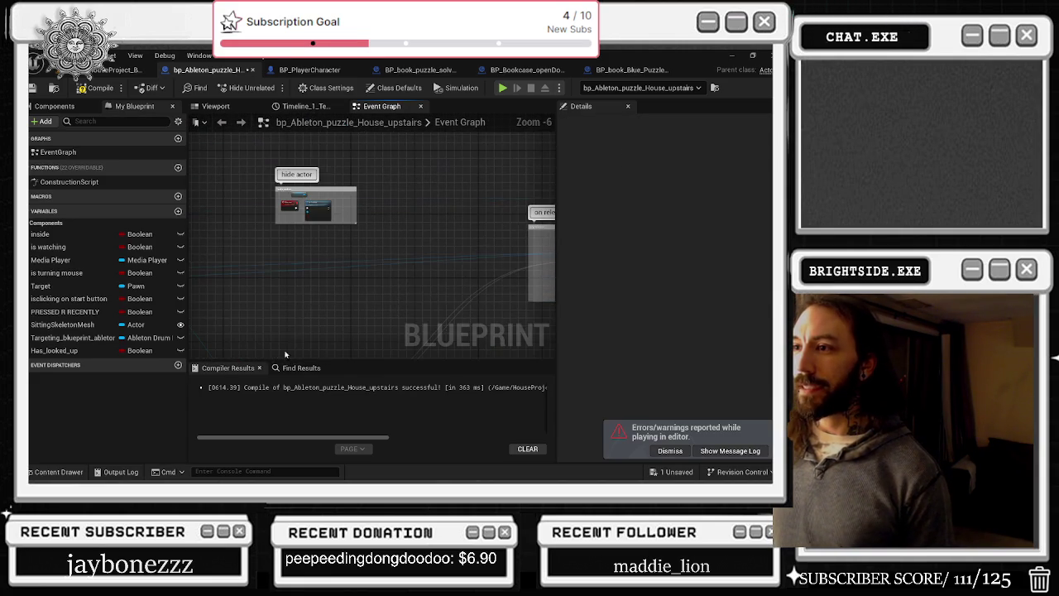
{"action": "left_click_drag", "start_coordinate": [321, 211], "coordinate": [191, 280]}
{"action": "left_click_drag", "start_coordinate": [299, 281], "coordinate": [384, 285]}
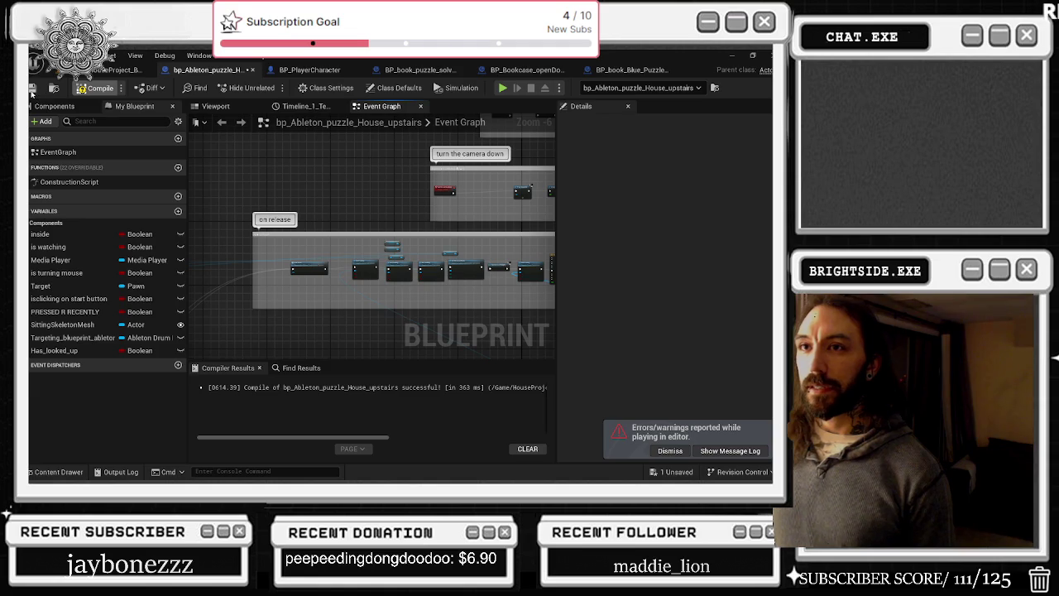
- Compile the puzzle blueprint, return to the level, and start playing it with Alt+P
{"action": "left_click", "coordinate": [32, 89]}
{"action": "left_click", "coordinate": [104, 69]}
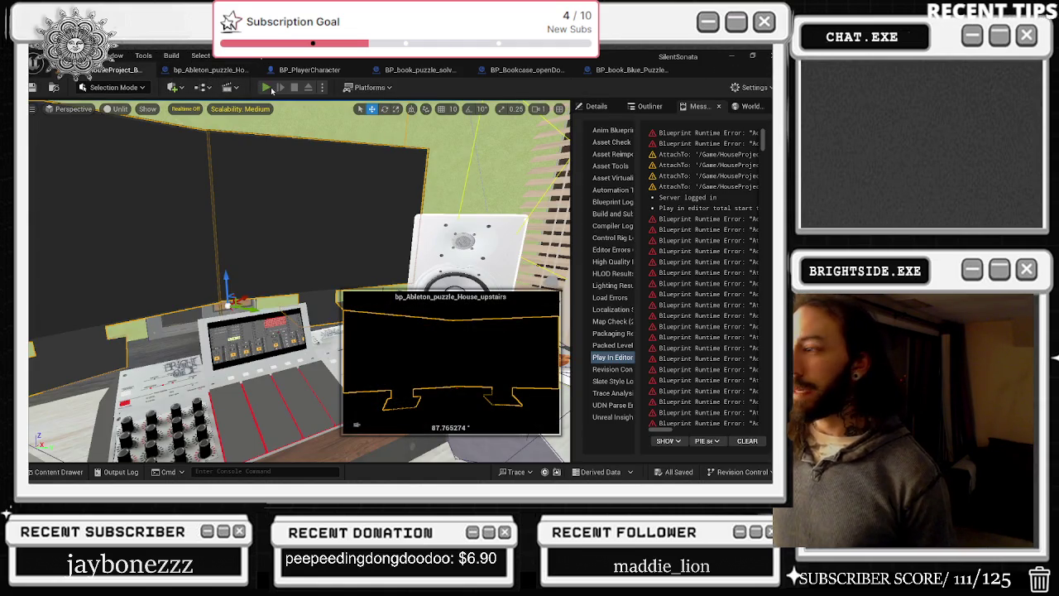
{"action": "key", "text": "alt+p"}
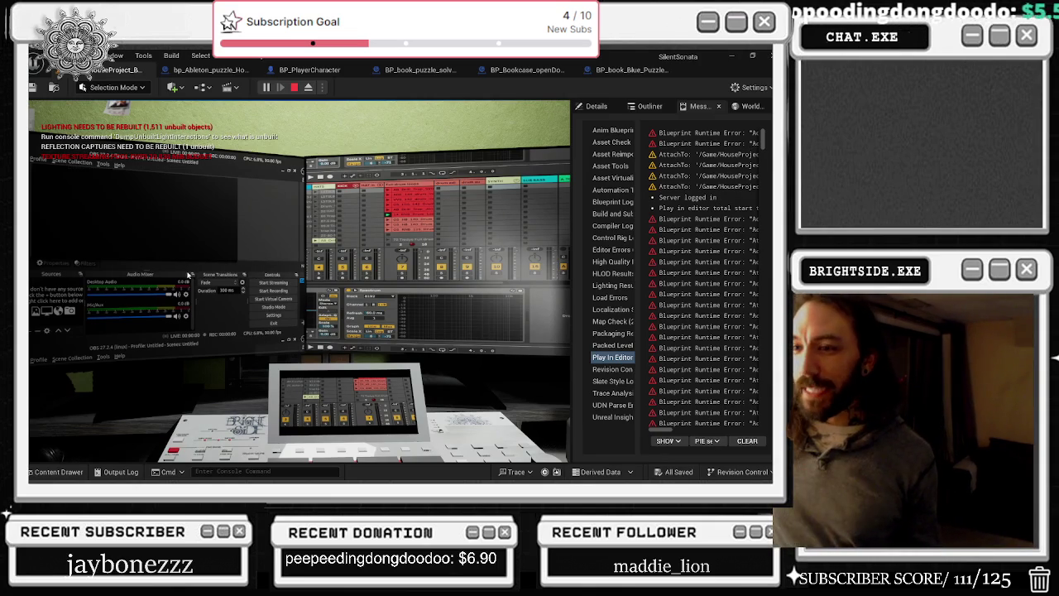
- Activate the drum machine and its monitor, then zoom in on its pads
{"action": "key", "text": "e"}
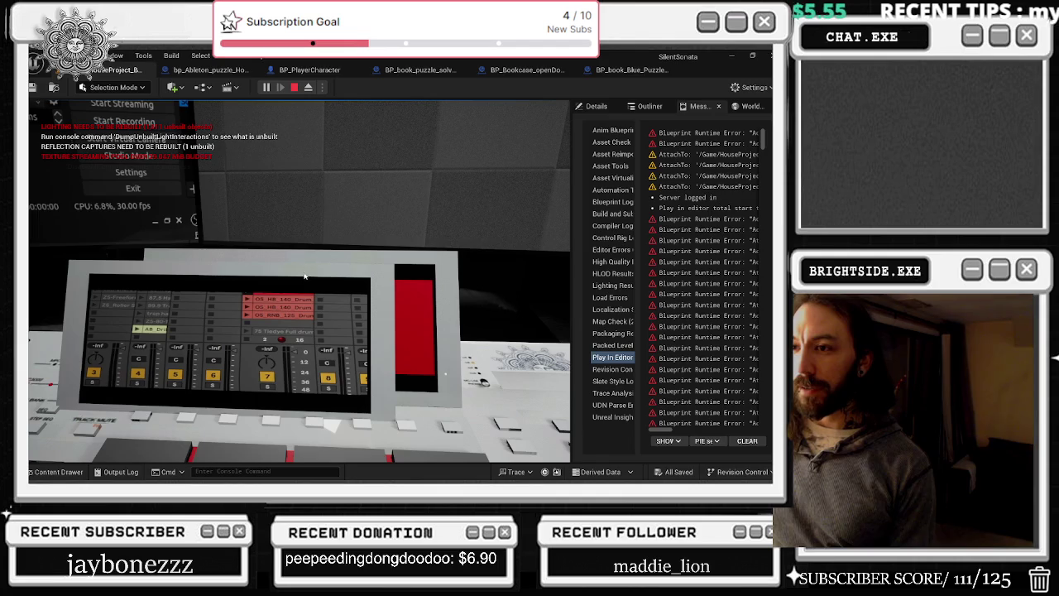
{"action": "left_click", "coordinate": [338, 279]}
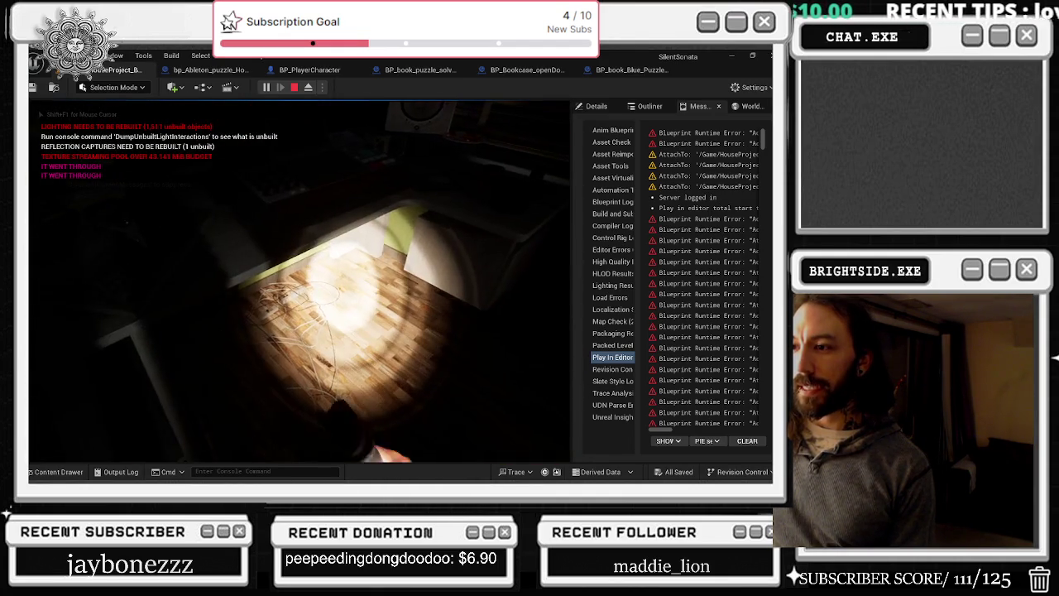
{"action": "key", "text": "e"}
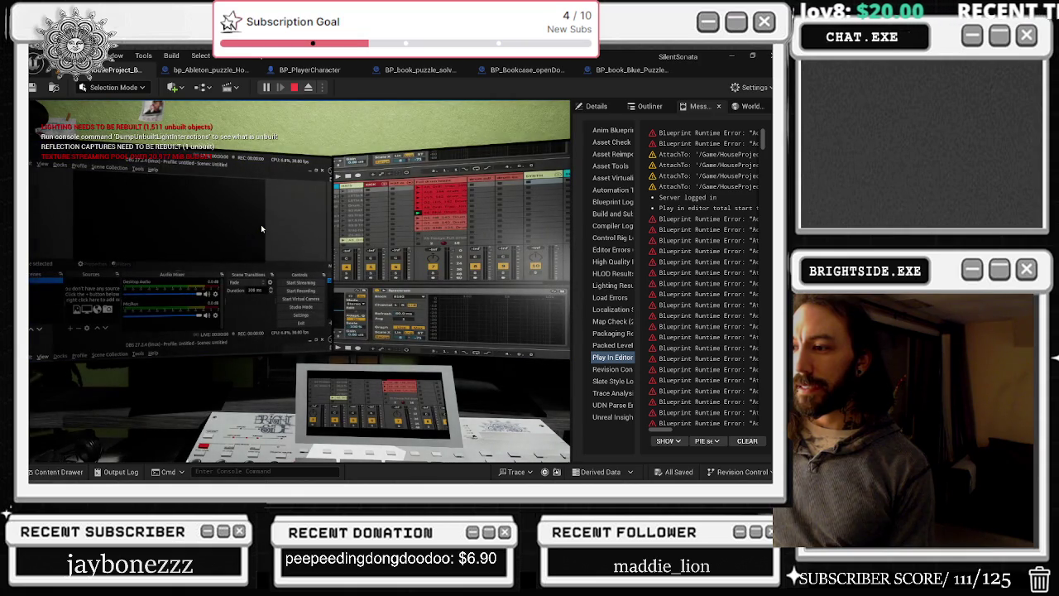
{"action": "left_click", "coordinate": [357, 400]}
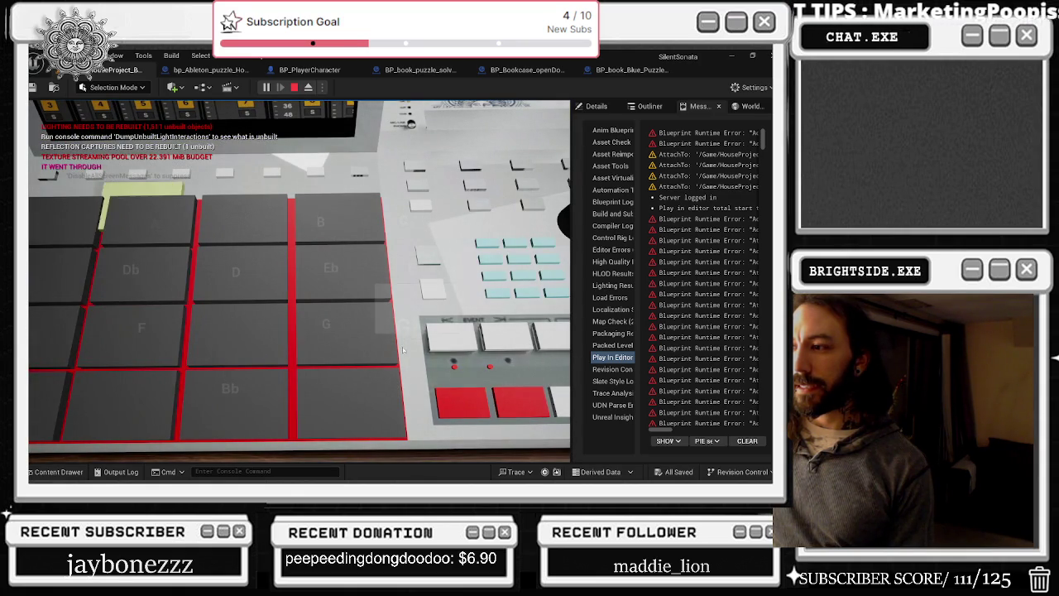
- Hit the drum pads in sequence, ending with the final pad that solves the puzzle
{"action": "left_click", "coordinate": [474, 435]}
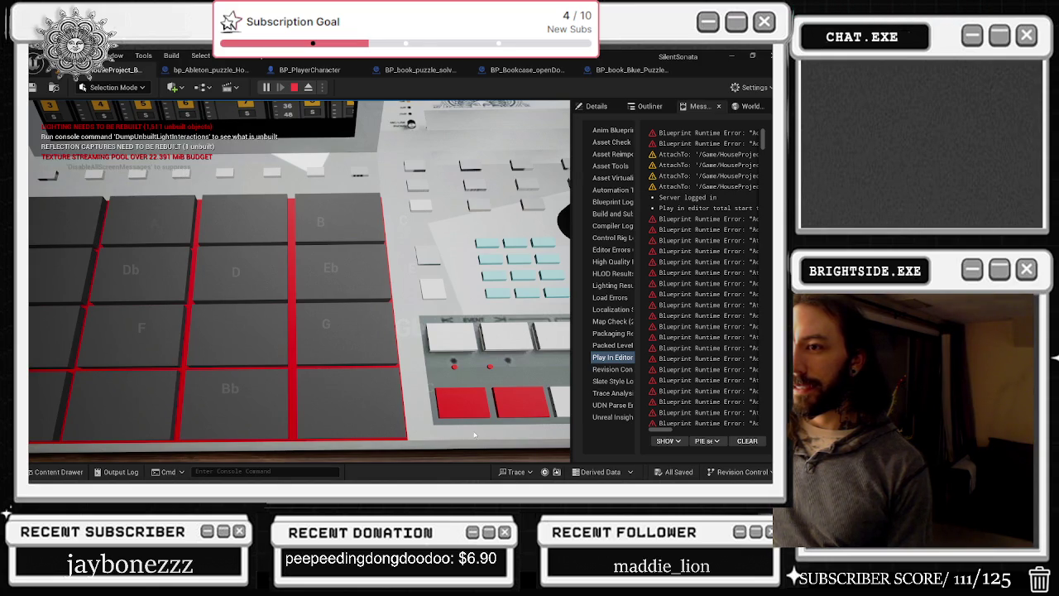
{"action": "left_click", "coordinate": [163, 228]}
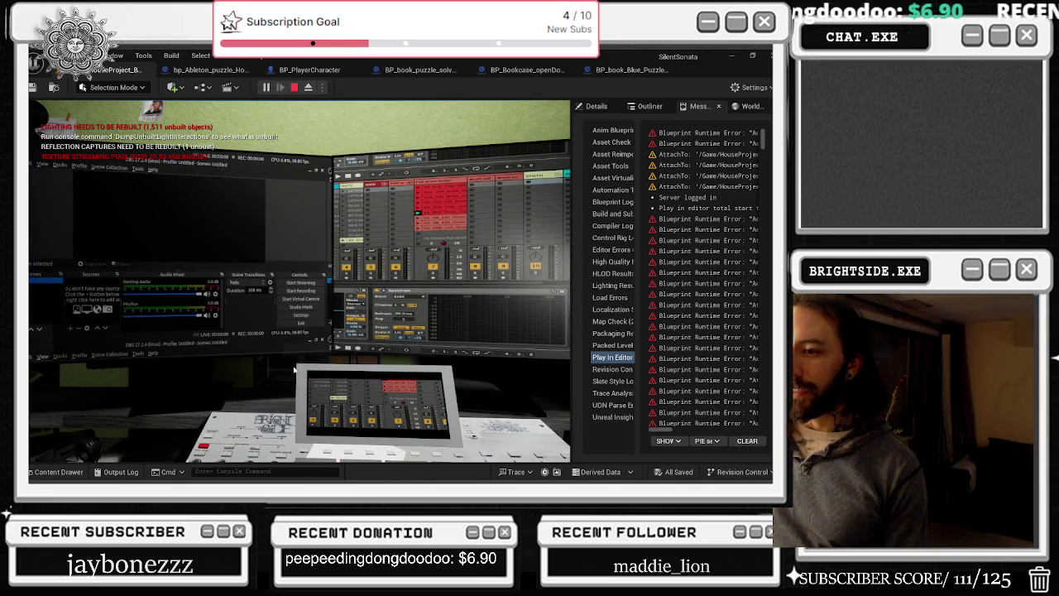
{"action": "left_click", "coordinate": [318, 371]}
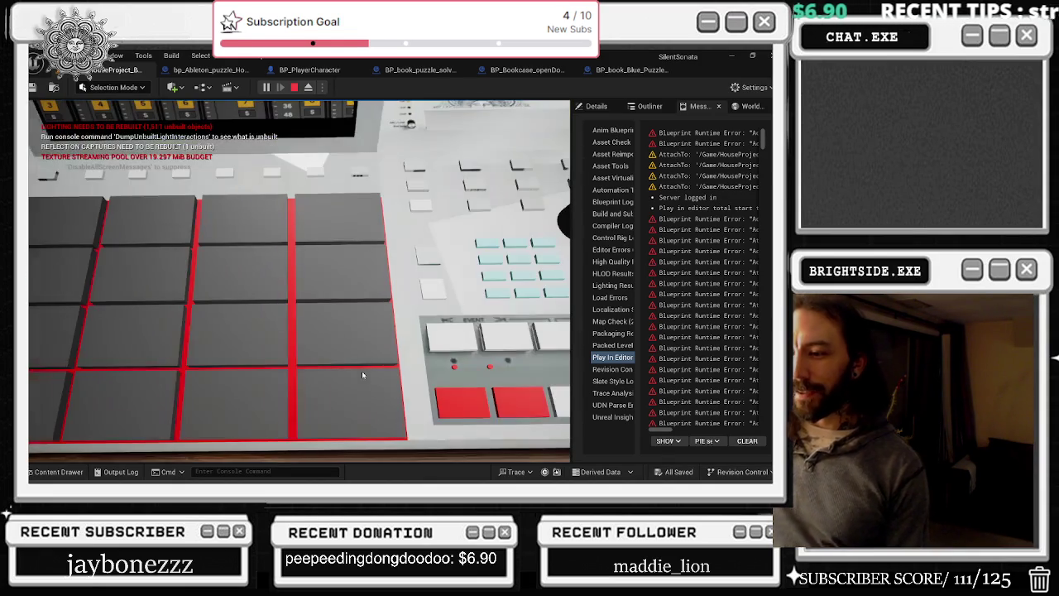
{"action": "left_click", "coordinate": [143, 224]}
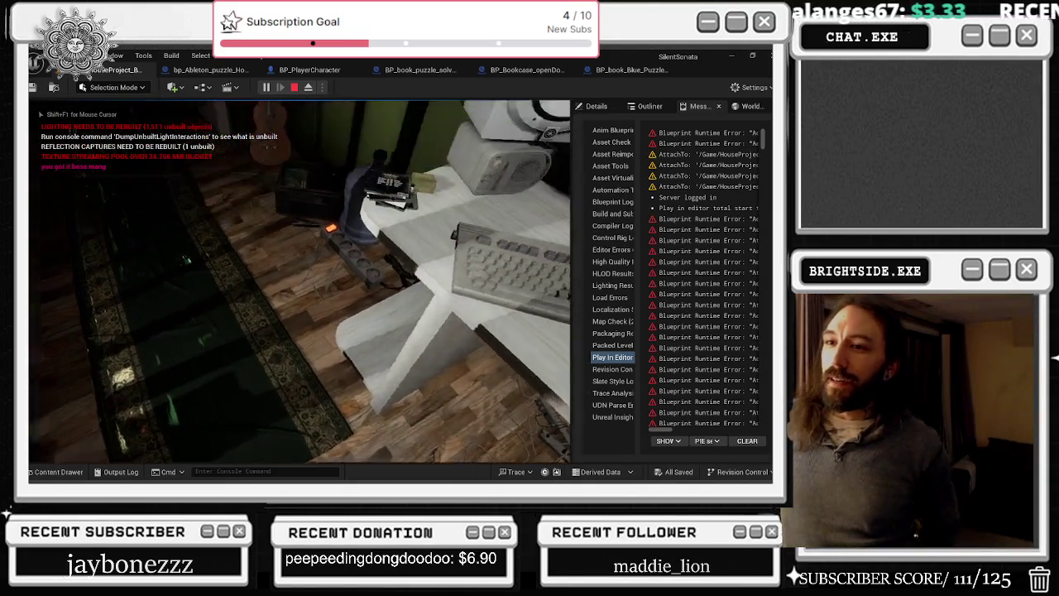
- Crouch, stand, and walk past the desk and sofa into the dim living room
{"action": "key", "text": "c"}
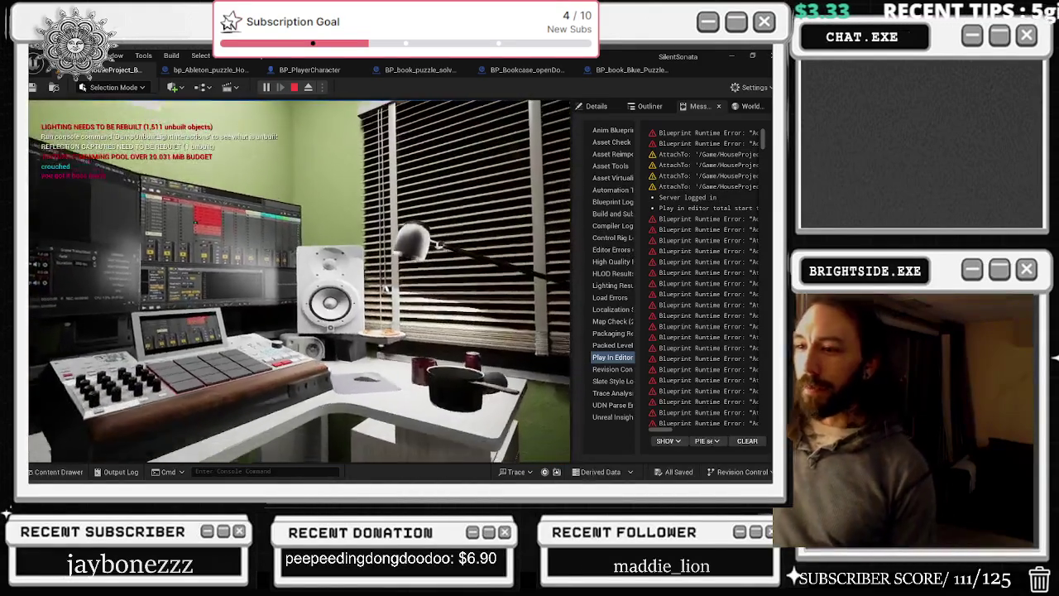
{"action": "key", "text": "s"}
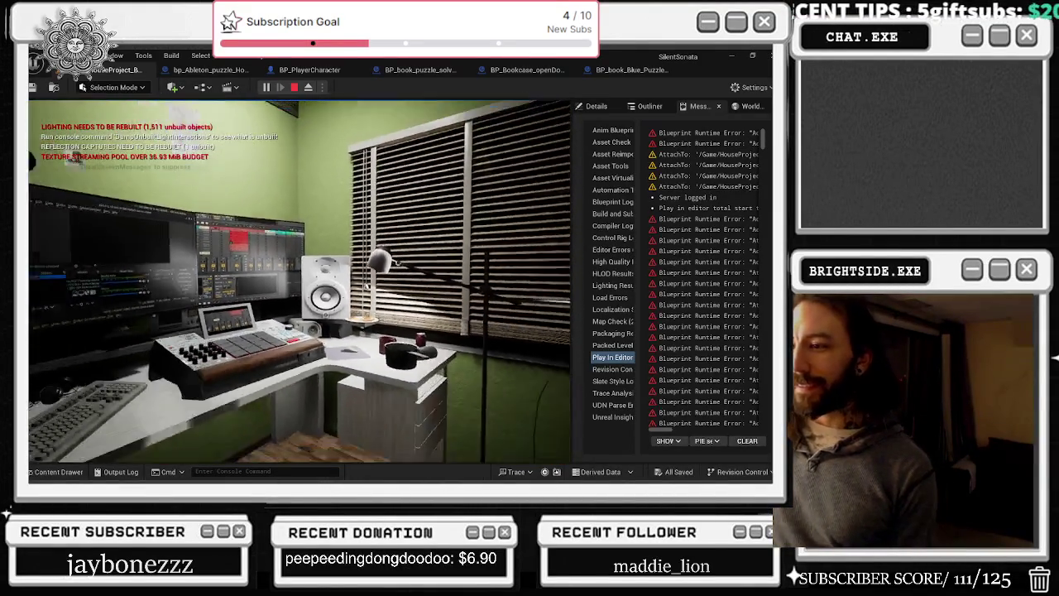
{"action": "key", "text": "w"}
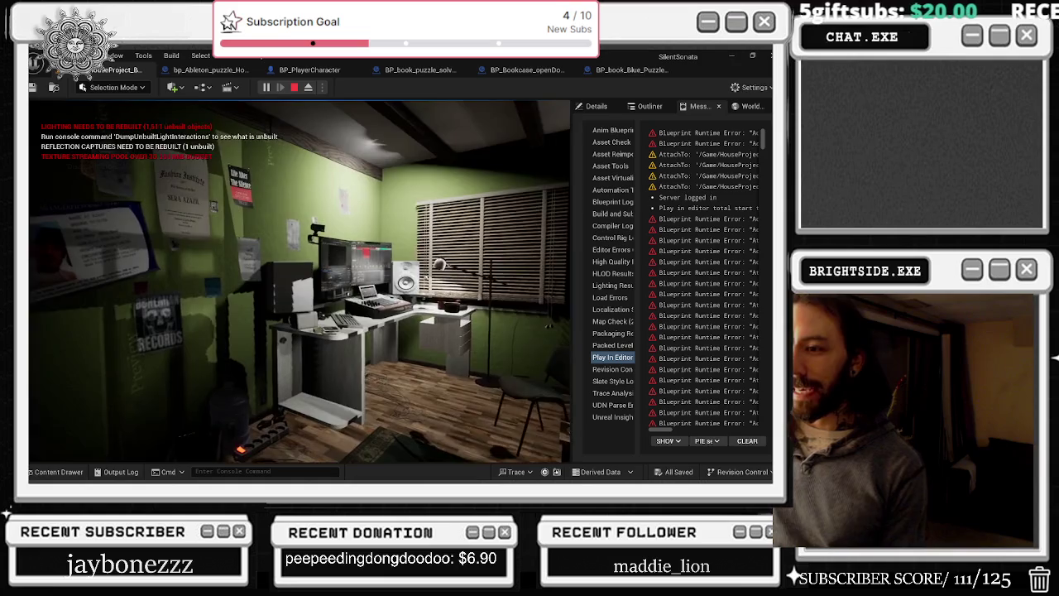
{"action": "key", "text": "w"}
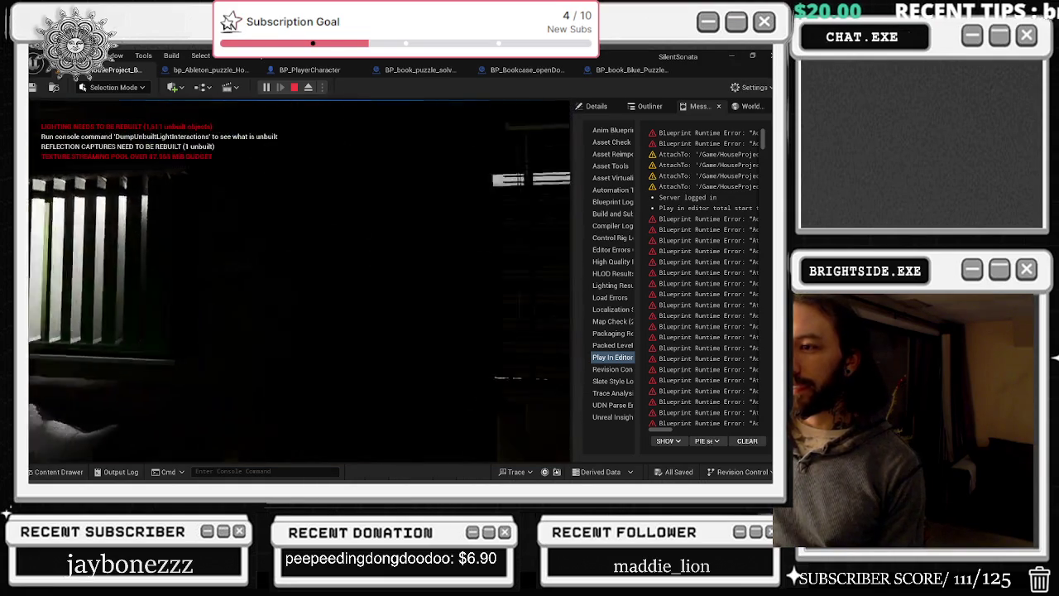
{"action": "key", "text": "d"}
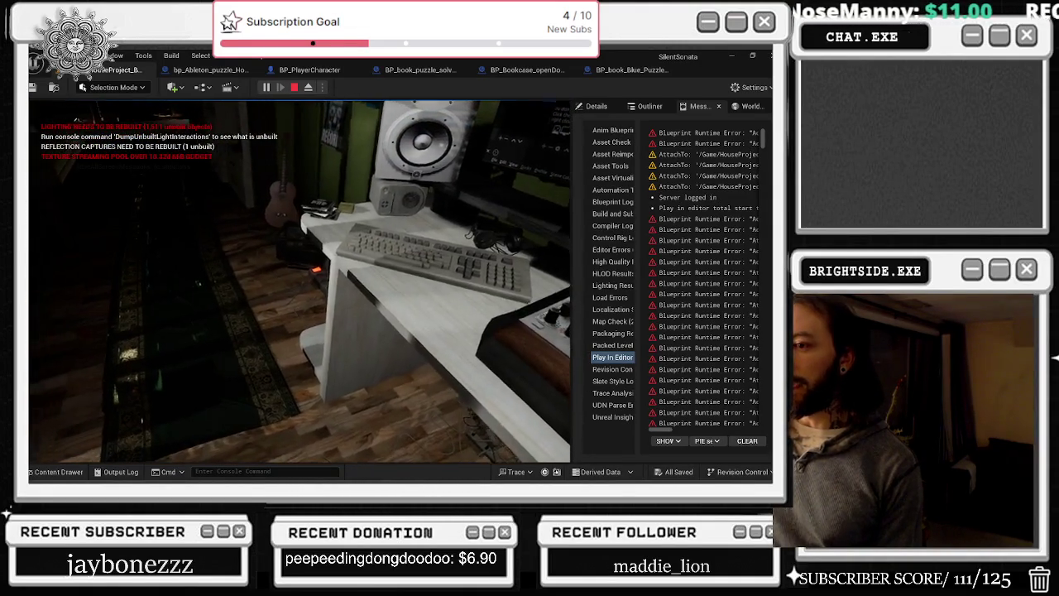
{"action": "key", "text": "w"}
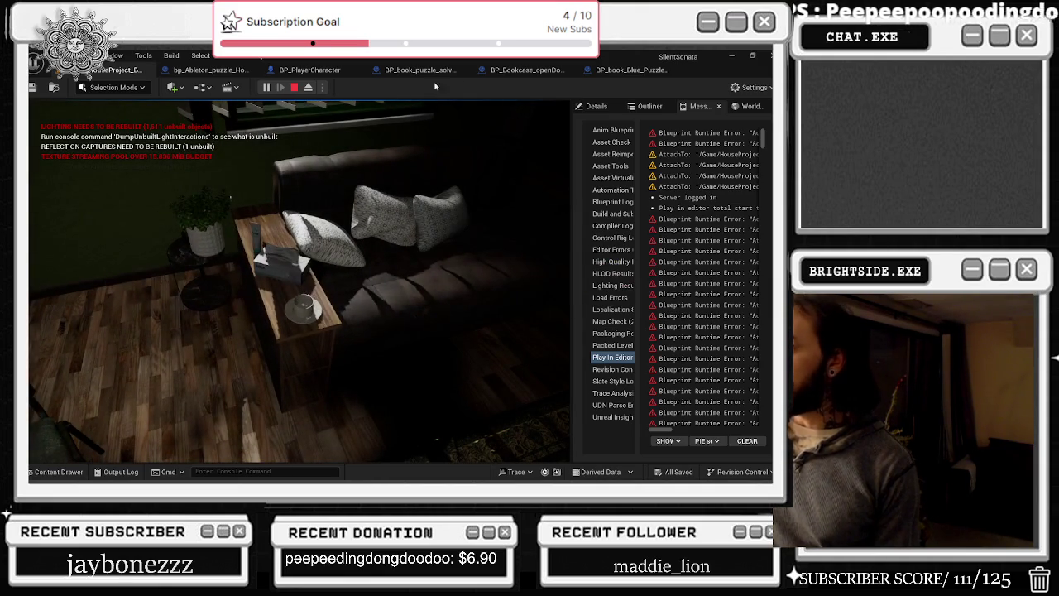
{"action": "left_click", "coordinate": [745, 86]}
- Set Shadows and Post Processing quality to High and resume control of the game
{"action": "mouse_move", "coordinate": [695, 258]}
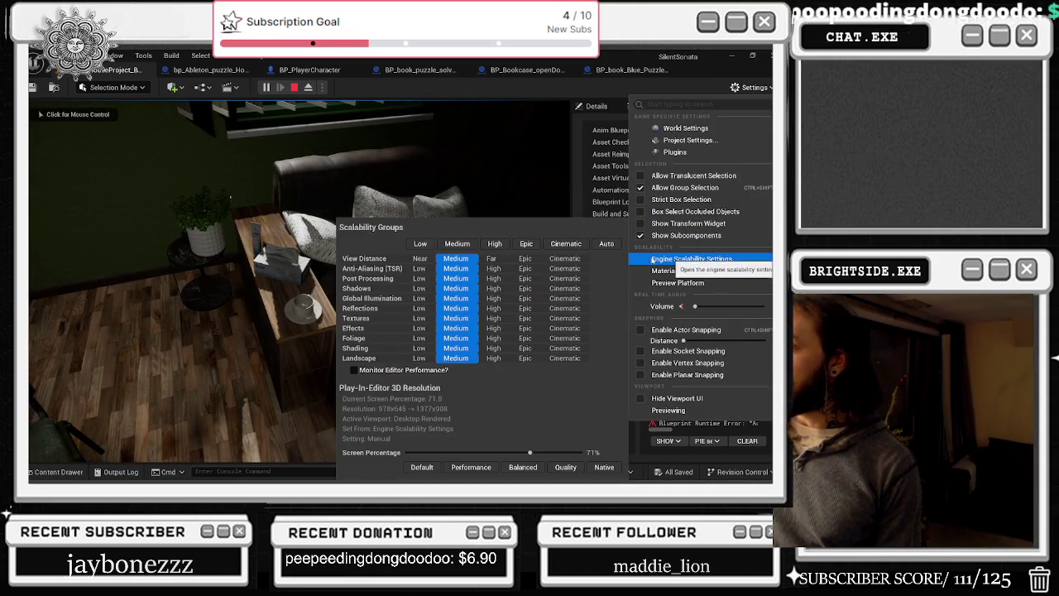
{"action": "left_click", "coordinate": [491, 288]}
{"action": "left_click", "coordinate": [493, 278]}
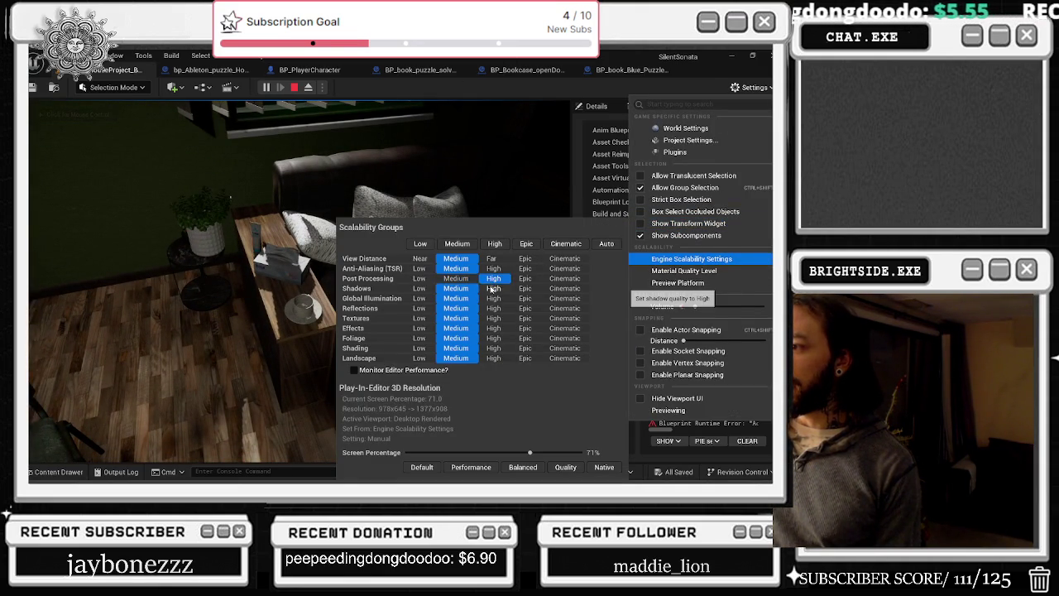
{"action": "left_click", "coordinate": [314, 282]}
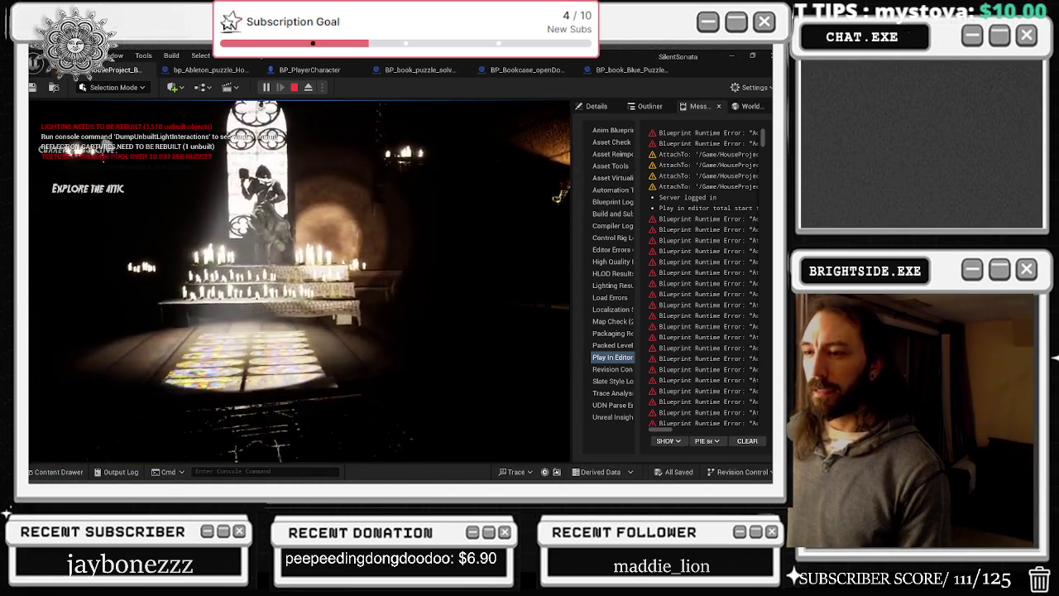
- Walk forward from the candlelit altar into the attic
{"action": "key", "text": "w"}
{"action": "key", "text": "w"}
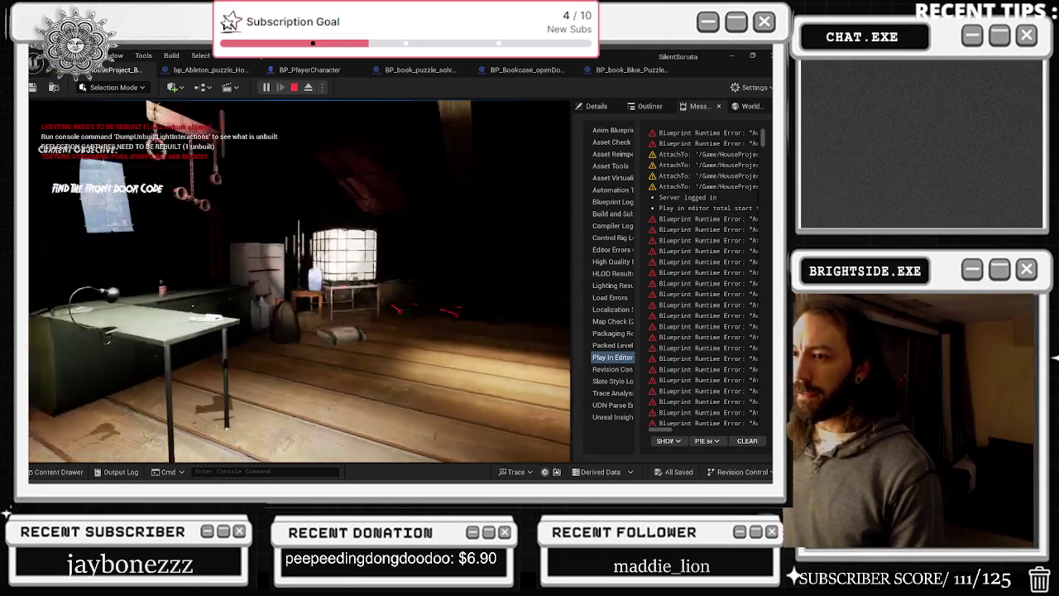
- Pick up the desk note showing 70, put it away, and head toward the small table
{"action": "key", "text": "w"}
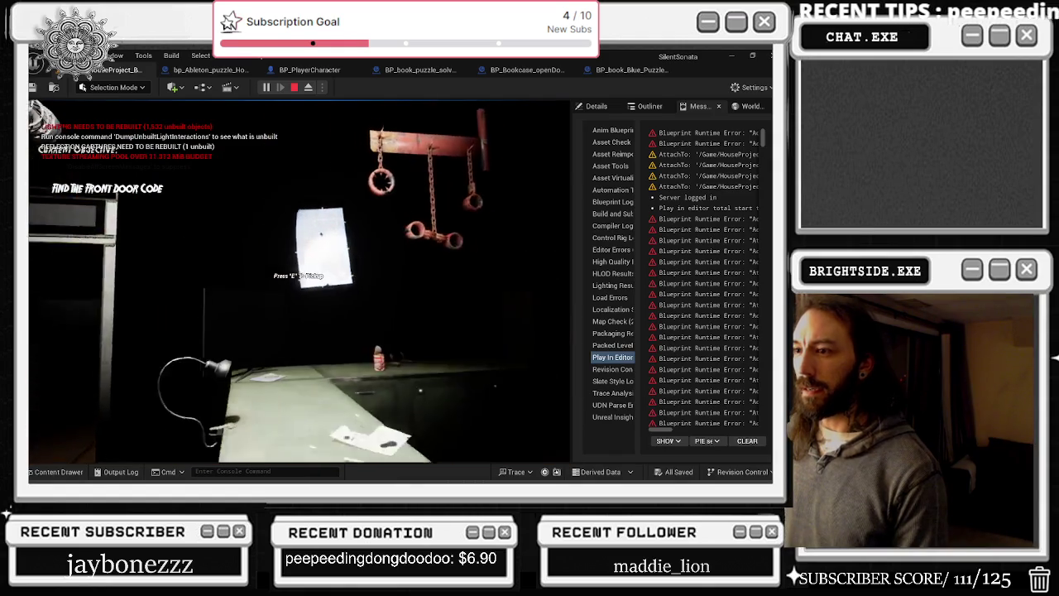
{"action": "key", "text": "e"}
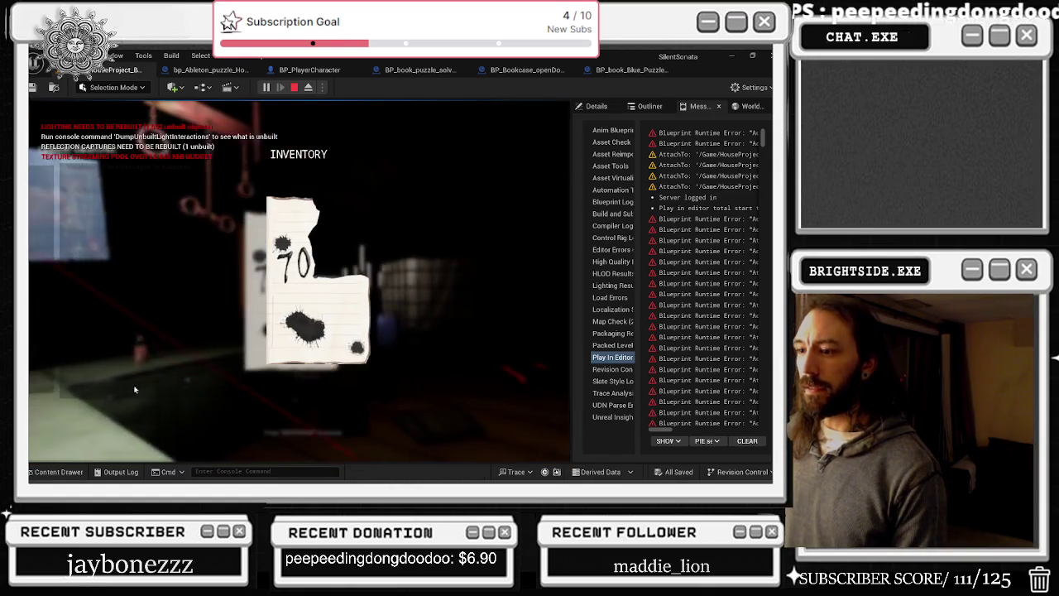
{"action": "key", "text": "BackSpace"}
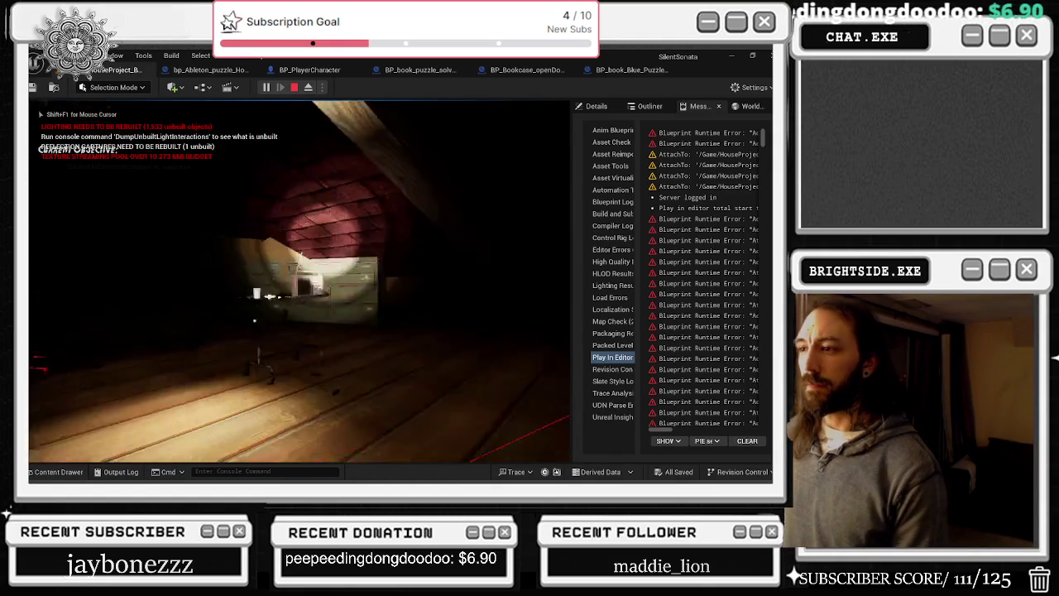
{"action": "key", "text": "w"}
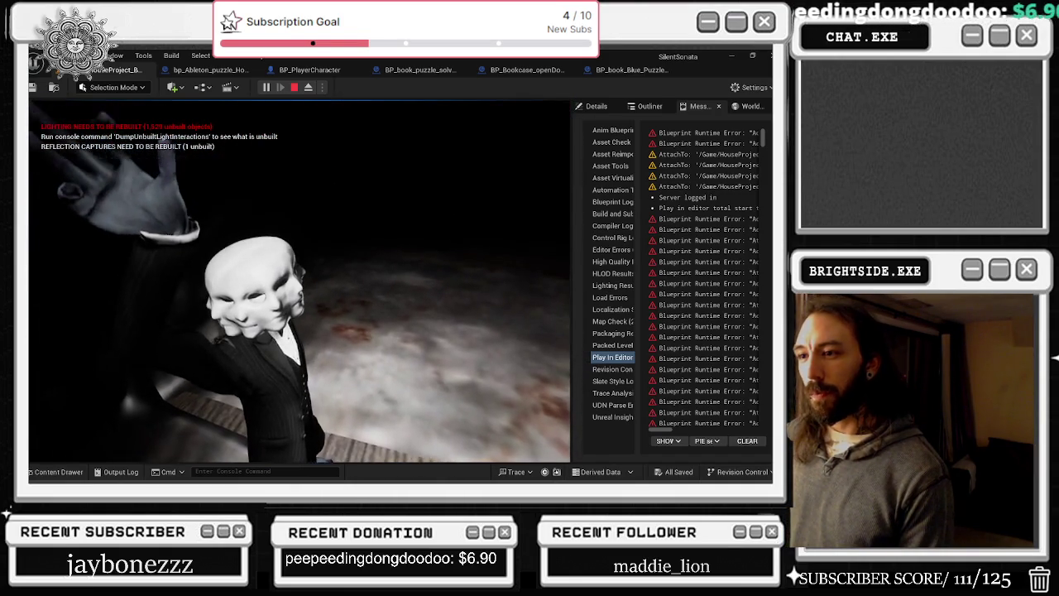
- Stop the current play session and start a new one with Alt+P
{"action": "key", "text": "Escape"}
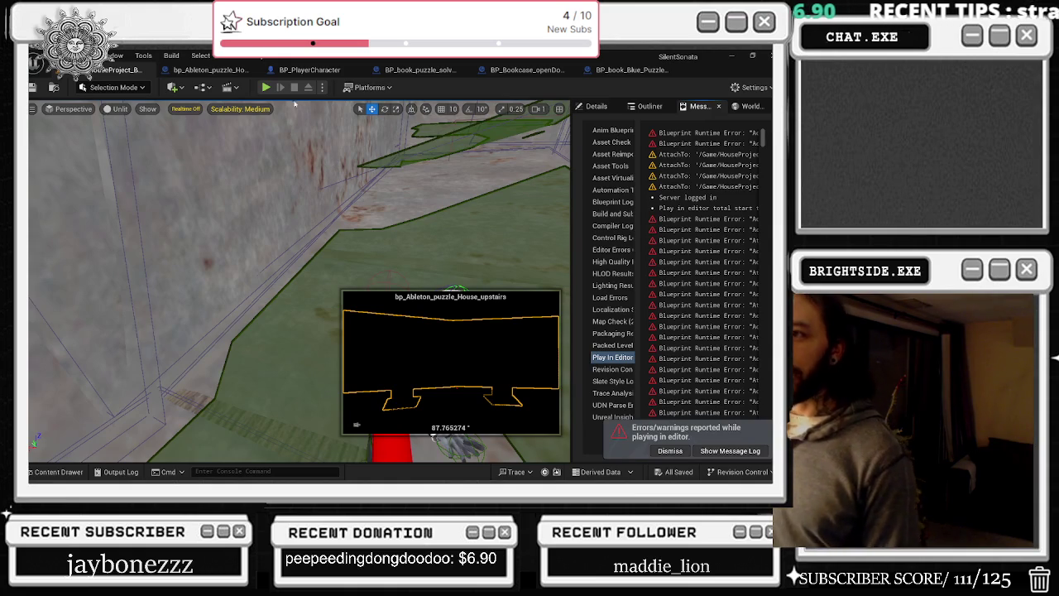
{"action": "key", "text": "alt+p"}
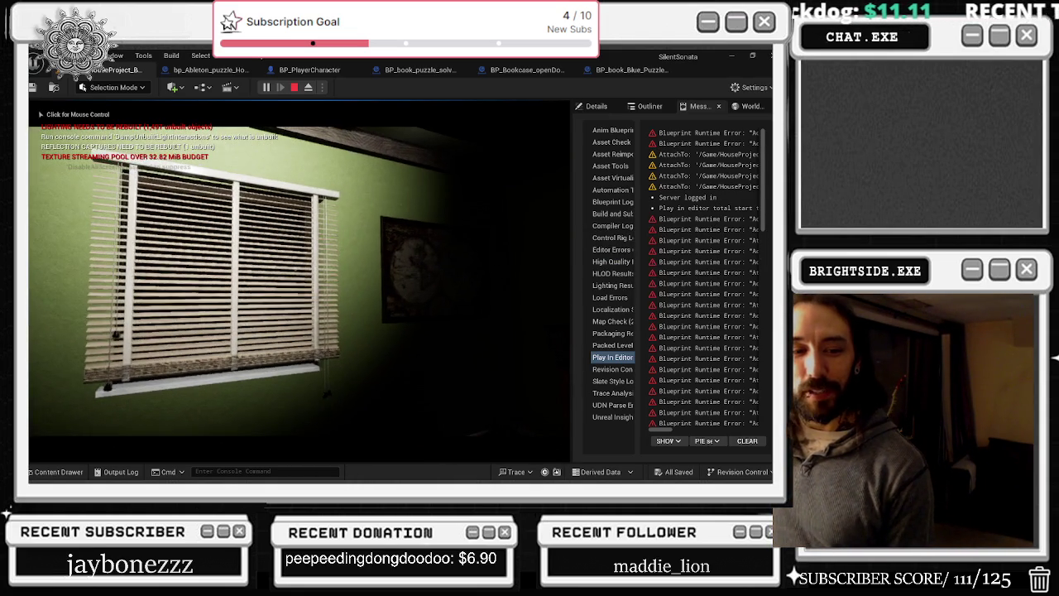
- Switch on the flashlight, pick up the note marked 70, then end the play session
{"action": "key", "text": "f"}
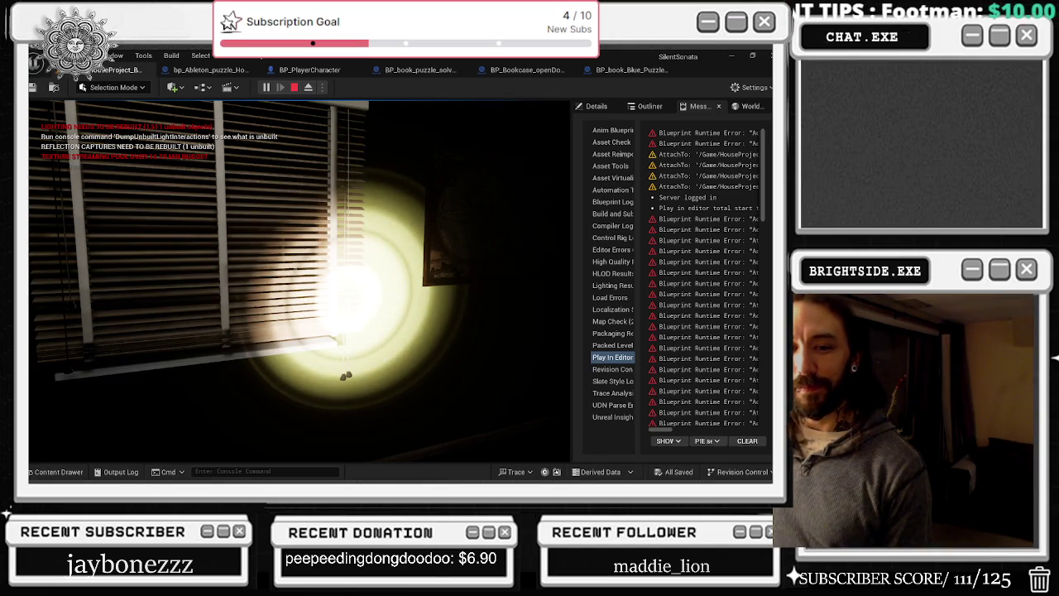
{"action": "left_click", "coordinate": [197, 261]}
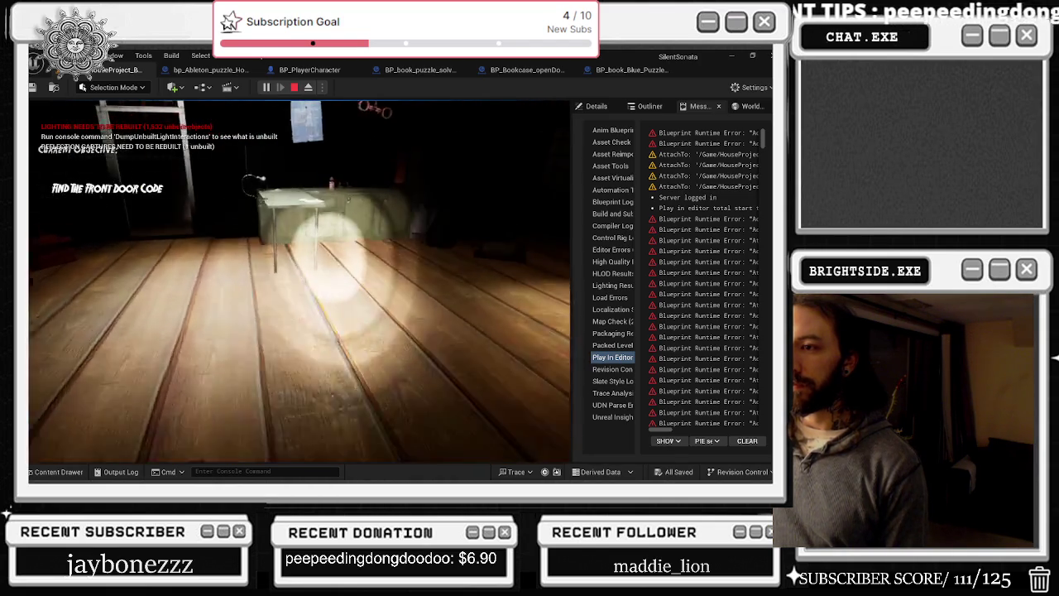
{"action": "key", "text": "e"}
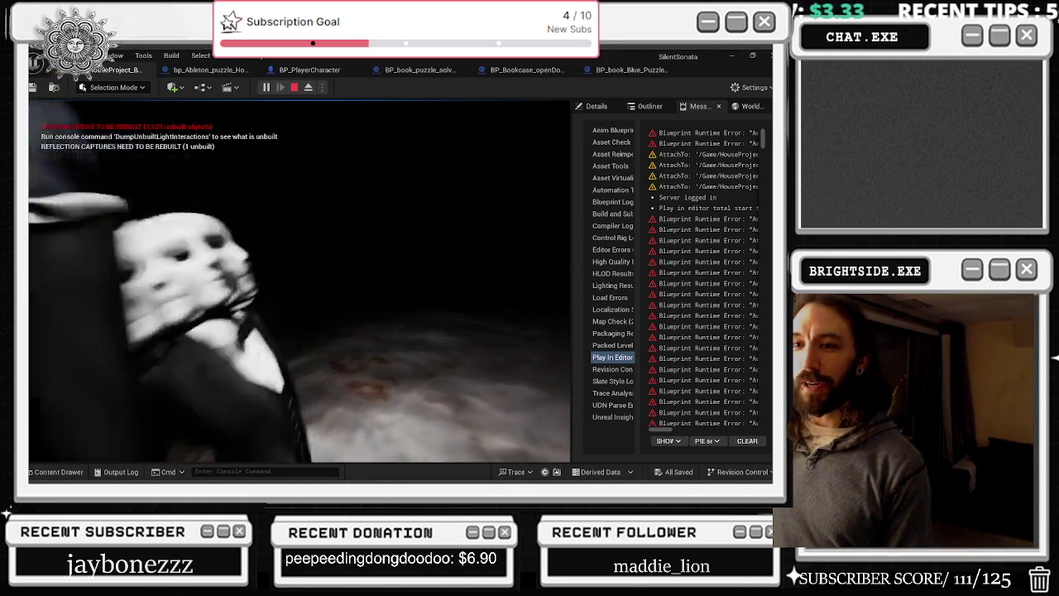
{"action": "key", "text": "Escape"}
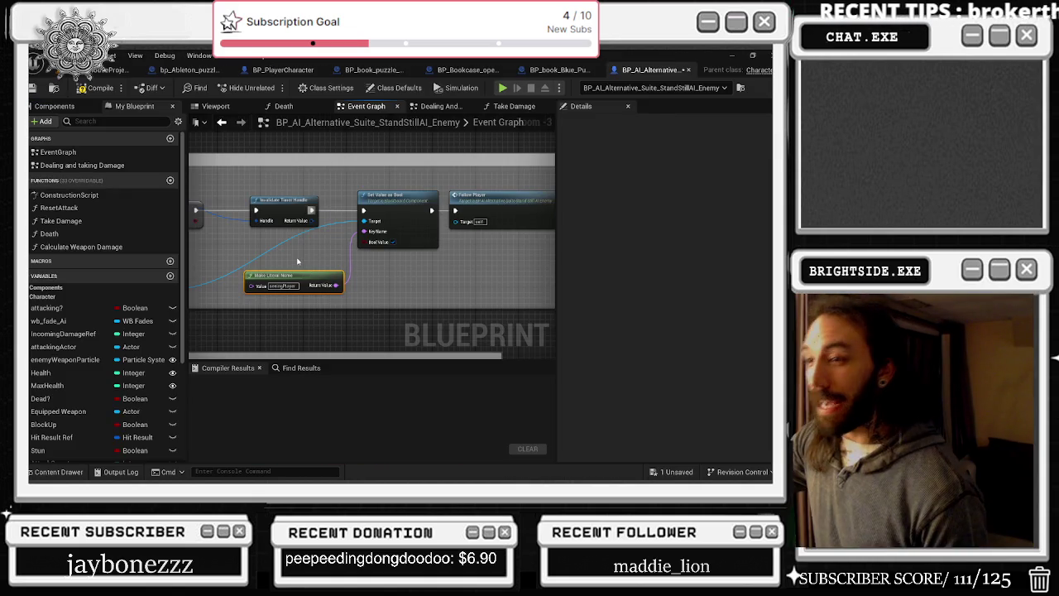
- Widen the comment box to fit its nodes and collapse a node's advanced pins
{"action": "scroll", "coordinate": [302, 206], "scroll_direction": "down", "scroll_amount": 4}
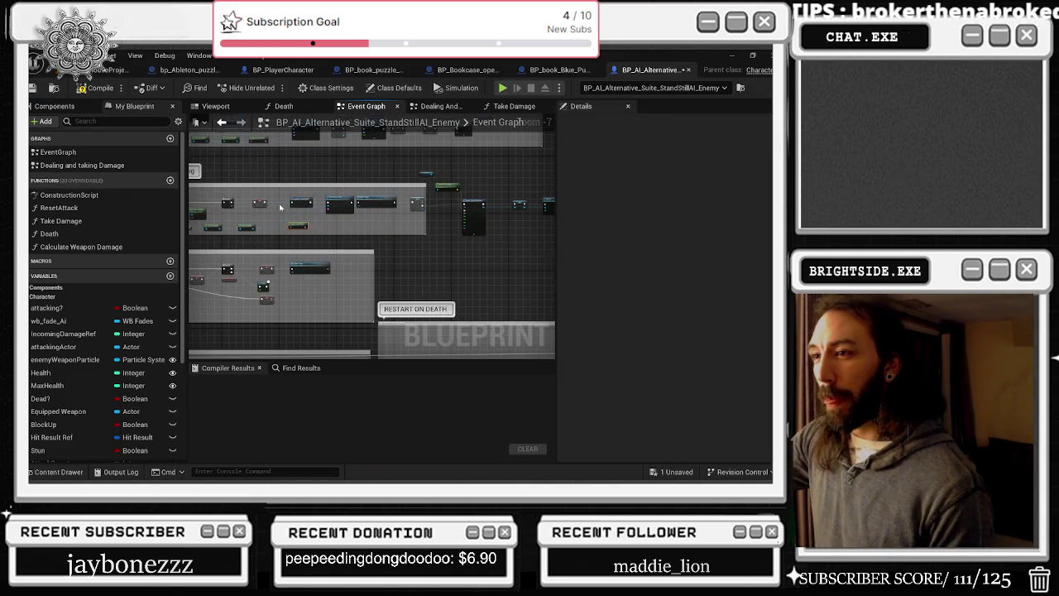
{"action": "scroll", "coordinate": [335, 195], "scroll_direction": "up", "scroll_amount": 3}
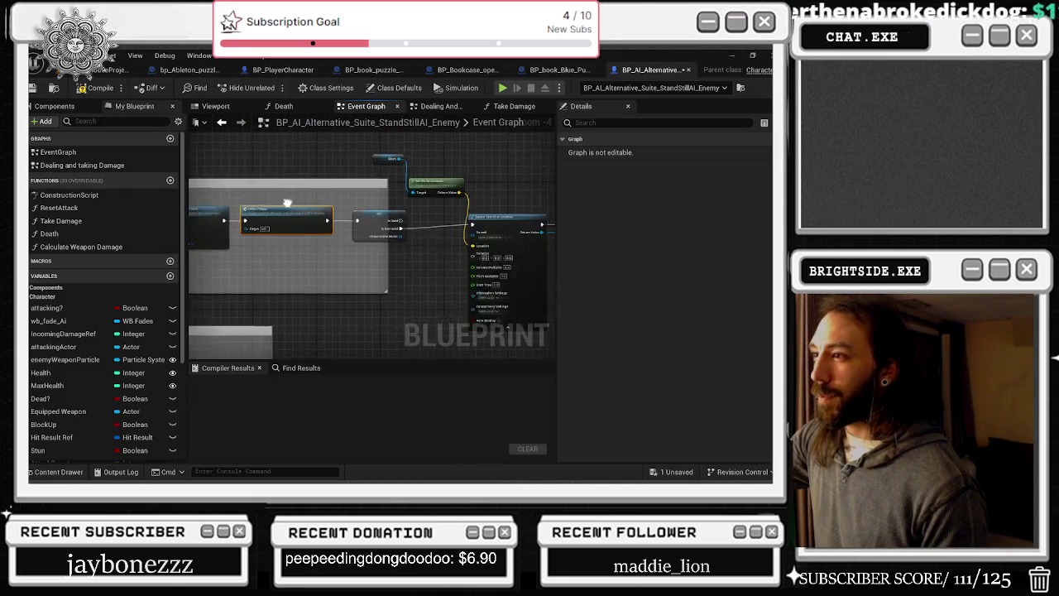
{"action": "scroll", "coordinate": [309, 215], "scroll_direction": "down", "scroll_amount": 1}
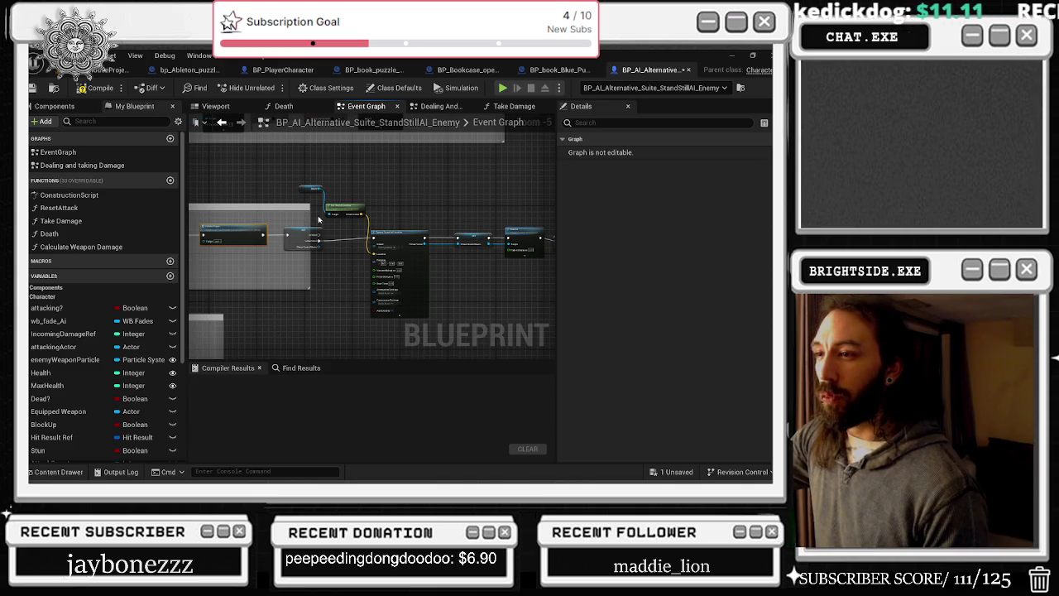
{"action": "mouse_move", "coordinate": [309, 218]}
{"action": "left_mouse_down"}
{"action": "mouse_move", "coordinate": [499, 217]}
{"action": "mouse_move", "coordinate": [413, 204]}
{"action": "mouse_move", "coordinate": [303, 273]}
{"action": "left_mouse_up"}
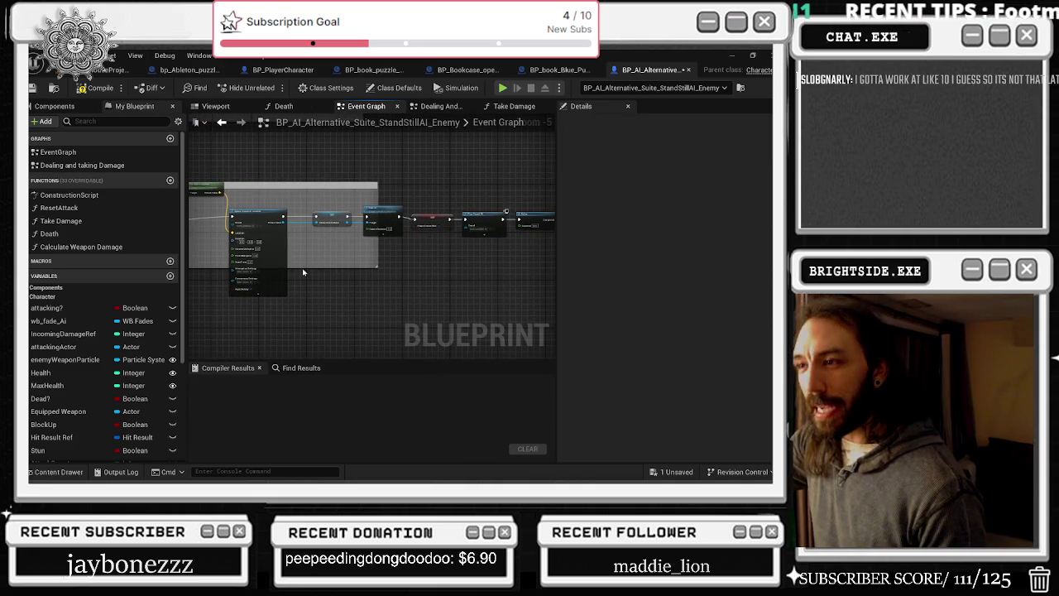
{"action": "left_click", "coordinate": [250, 291]}
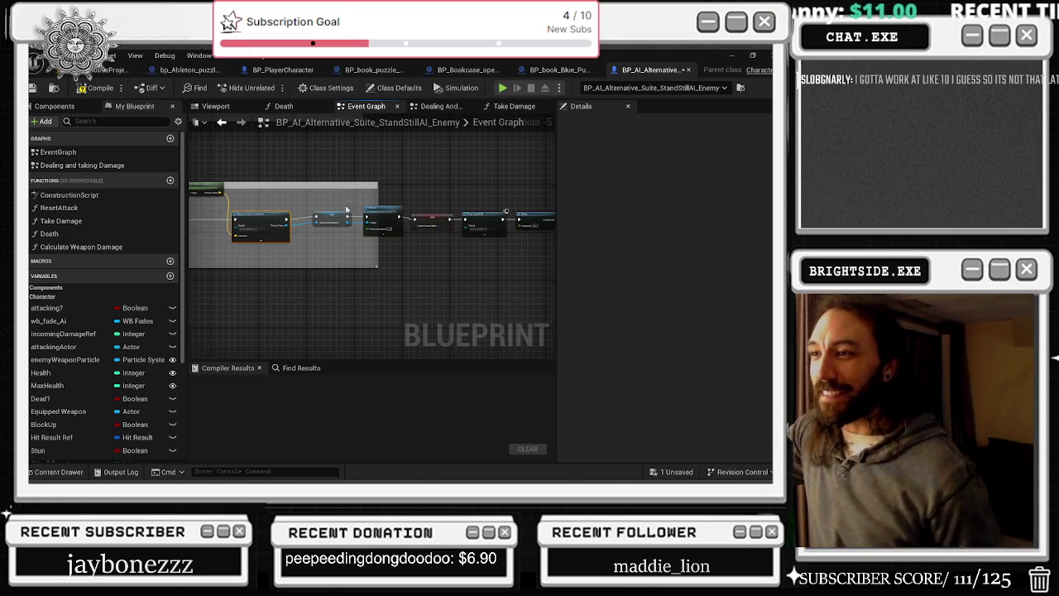
- Inspect the ChaseSceneMusic variable and follow its chain to the SET, Fade In and Play Sound 2D nodes
{"action": "left_click", "coordinate": [344, 221]}
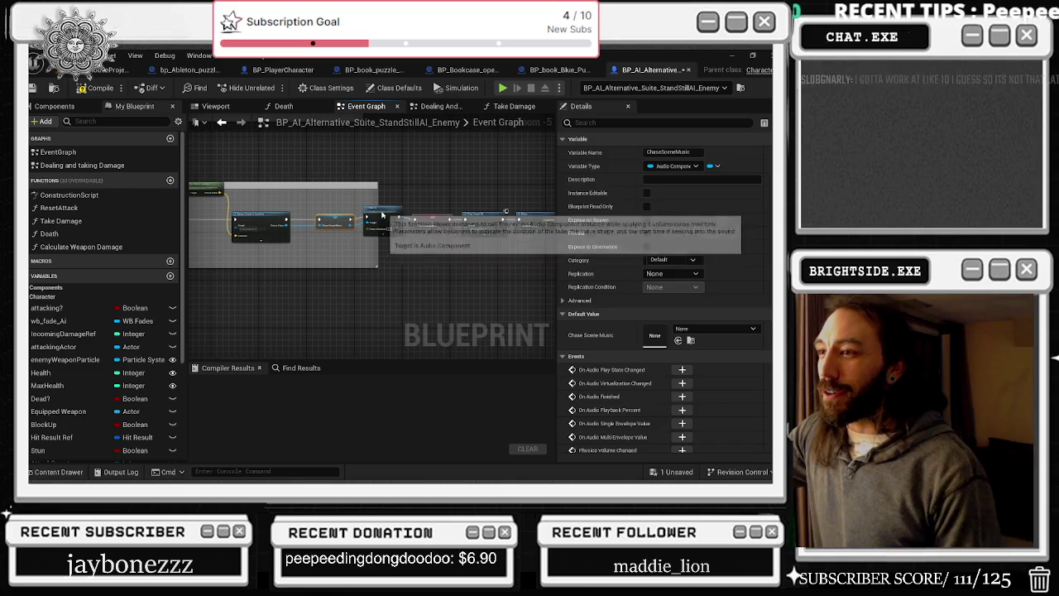
{"action": "mouse_move", "coordinate": [383, 215]}
{"action": "left_mouse_down"}
{"action": "mouse_move", "coordinate": [381, 201]}
{"action": "mouse_move", "coordinate": [346, 207]}
{"action": "left_mouse_up"}
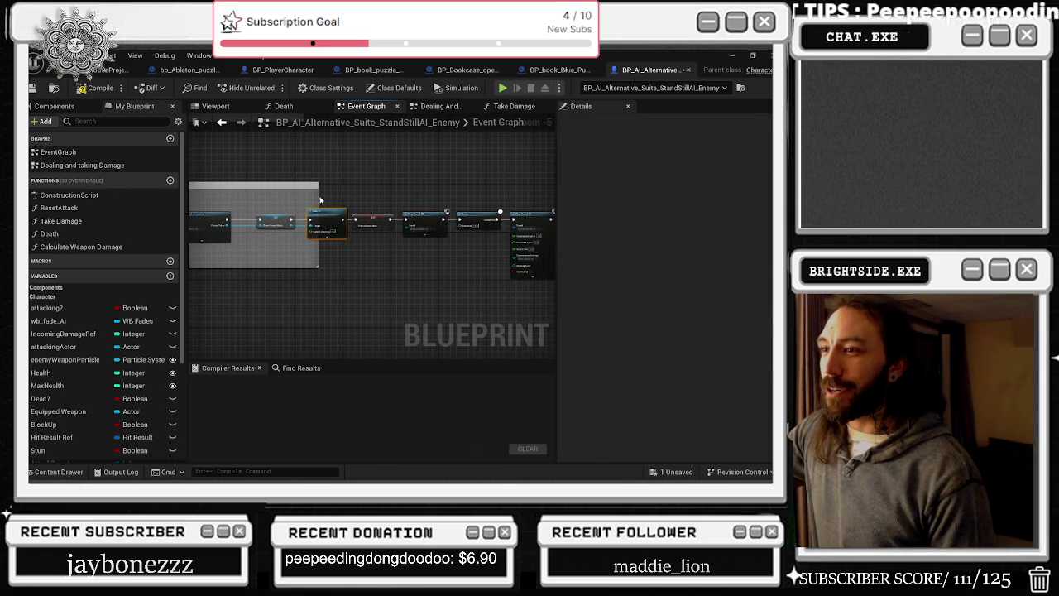
{"action": "scroll", "coordinate": [345, 170], "scroll_direction": "up", "scroll_amount": 2}
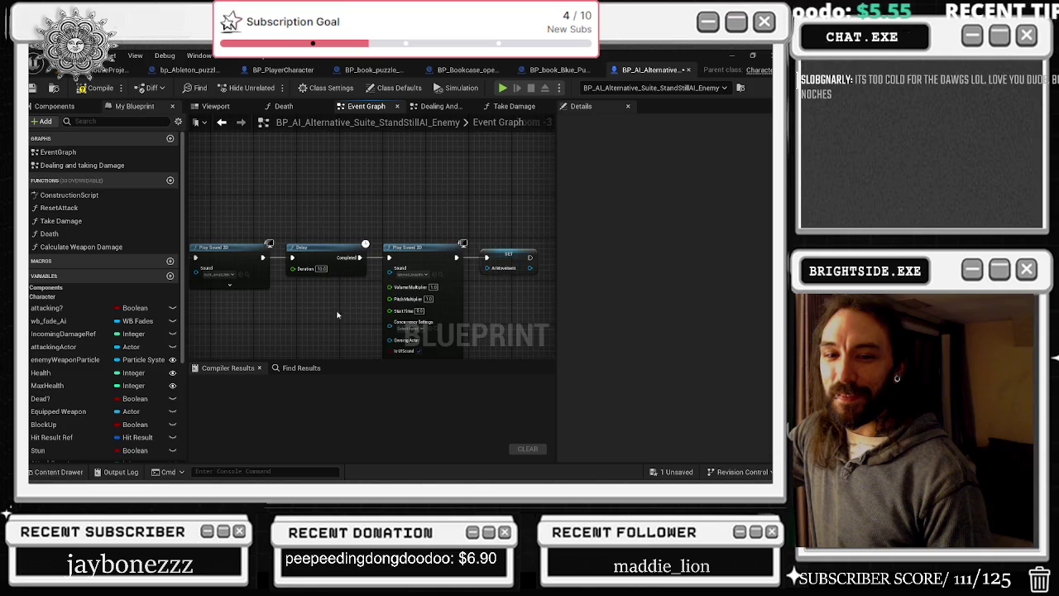
{"action": "left_click_drag", "start_coordinate": [336, 319], "coordinate": [309, 287]}
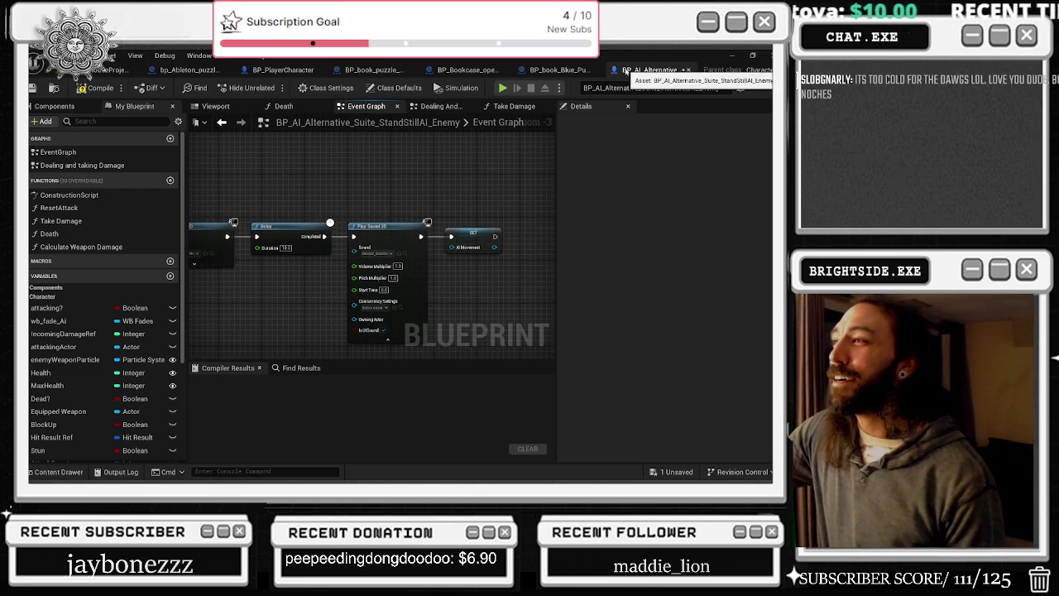
{"action": "left_click_drag", "start_coordinate": [357, 203], "coordinate": [449, 168]}
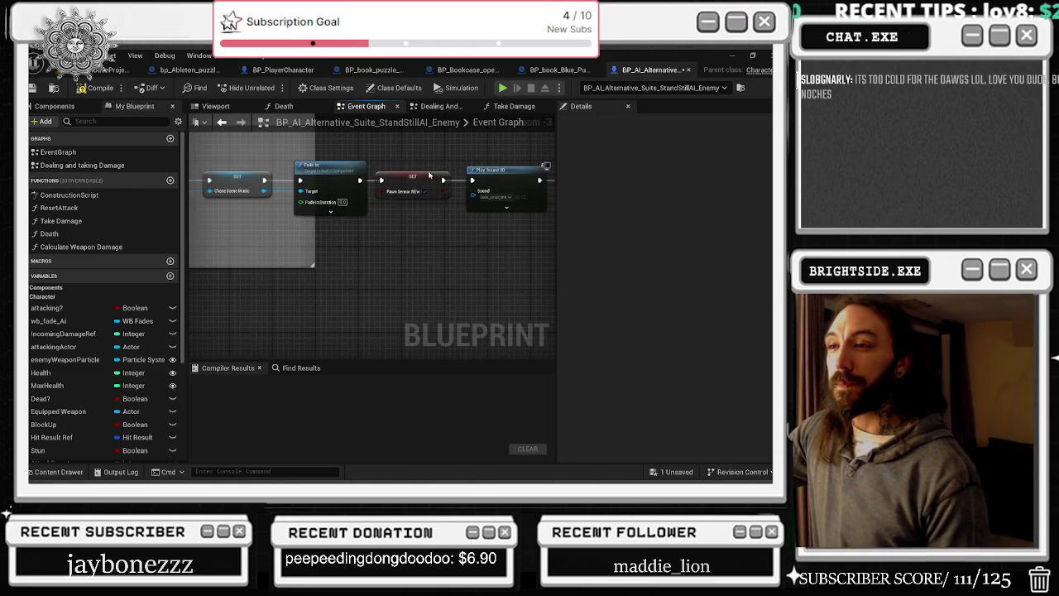
- Widen the middle comment box and pan through the Pawn Sensing, follow and CanAttack sections
{"action": "scroll", "coordinate": [353, 256], "scroll_direction": "down", "scroll_amount": 7}
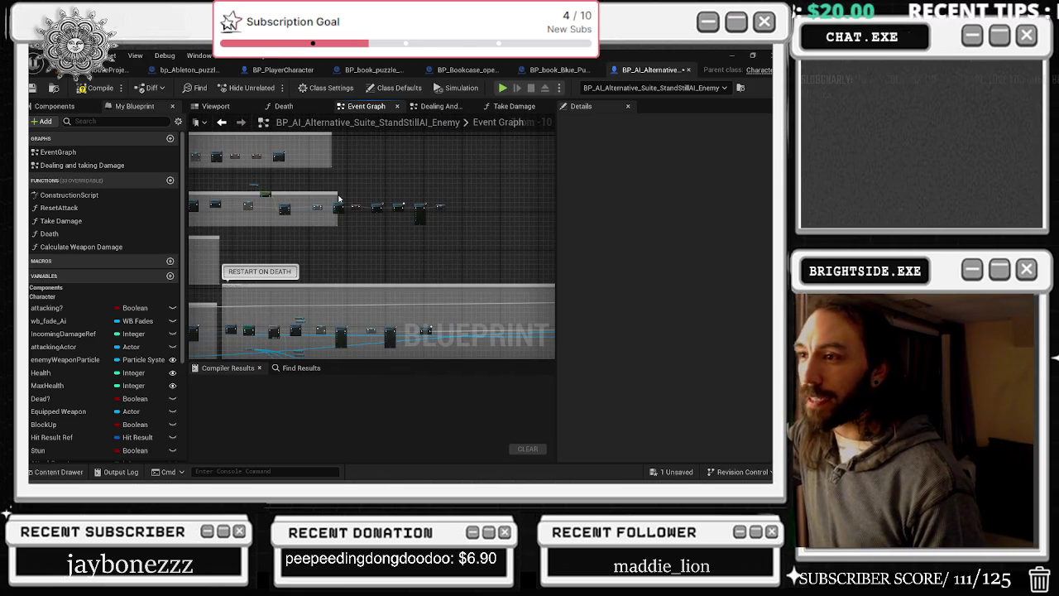
{"action": "left_click_drag", "start_coordinate": [338, 195], "coordinate": [584, 219]}
{"action": "left_click_drag", "start_coordinate": [188, 295], "coordinate": [420, 259]}
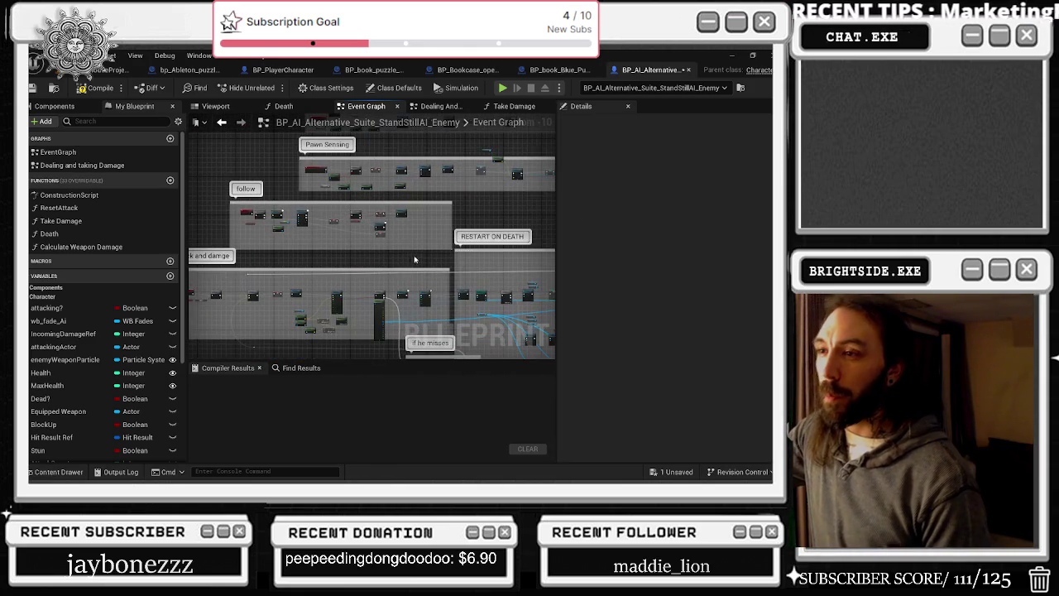
{"action": "scroll", "coordinate": [284, 239], "scroll_direction": "up", "scroll_amount": 6}
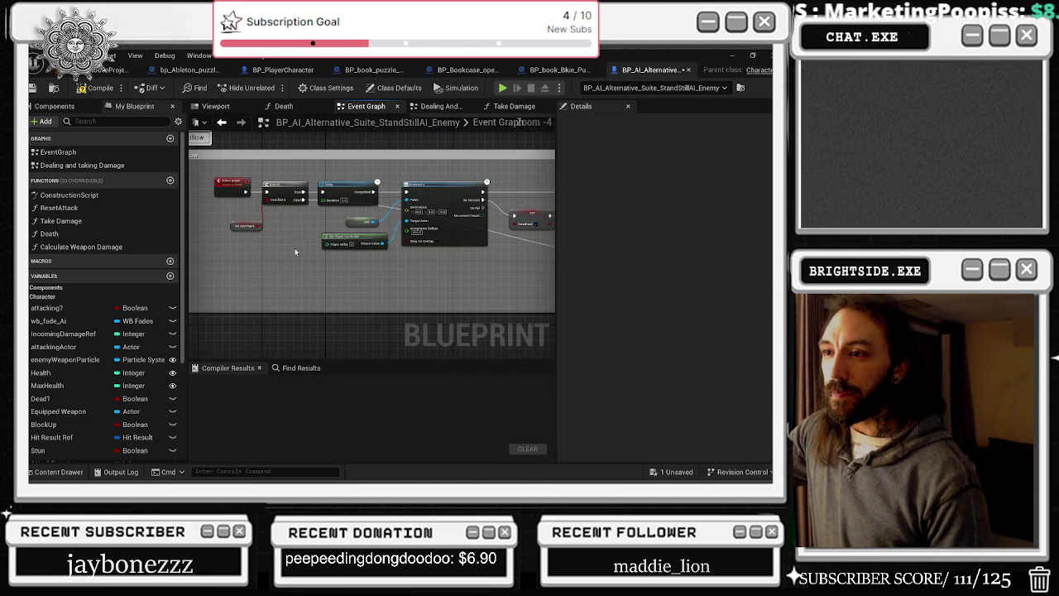
{"action": "mouse_move", "coordinate": [332, 223]}
{"action": "left_mouse_down"}
{"action": "mouse_move", "coordinate": [376, 239]}
{"action": "mouse_move", "coordinate": [282, 221]}
{"action": "mouse_move", "coordinate": [62, 235]}
{"action": "left_mouse_up"}
{"action": "scroll", "coordinate": [375, 240], "scroll_direction": "up", "scroll_amount": 1}
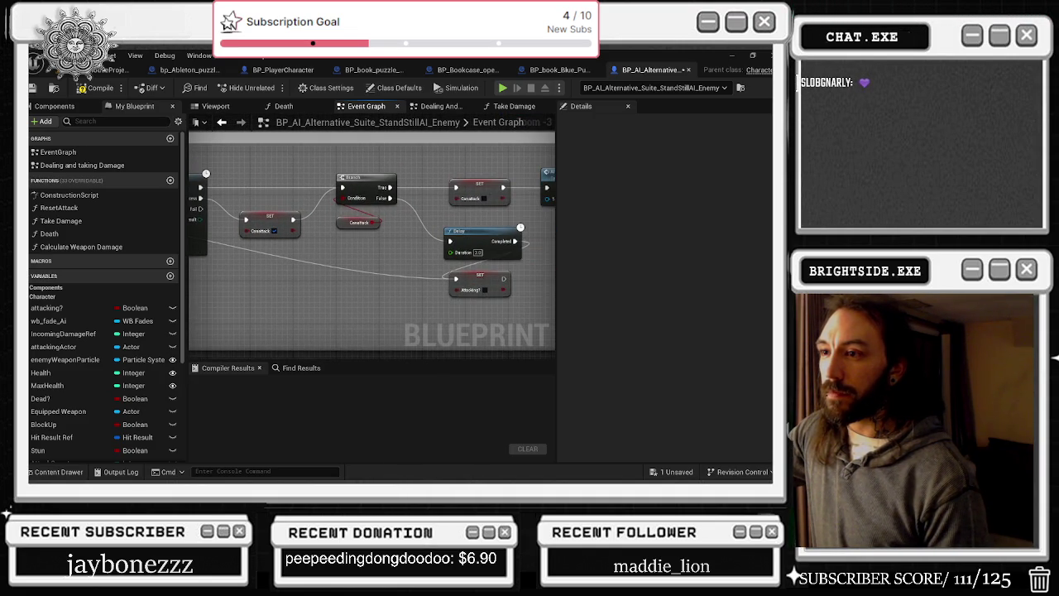
{"action": "mouse_move", "coordinate": [372, 248]}
{"action": "left_mouse_down"}
{"action": "mouse_move", "coordinate": [359, 250]}
{"action": "mouse_move", "coordinate": [430, 256]}
{"action": "left_mouse_up"}
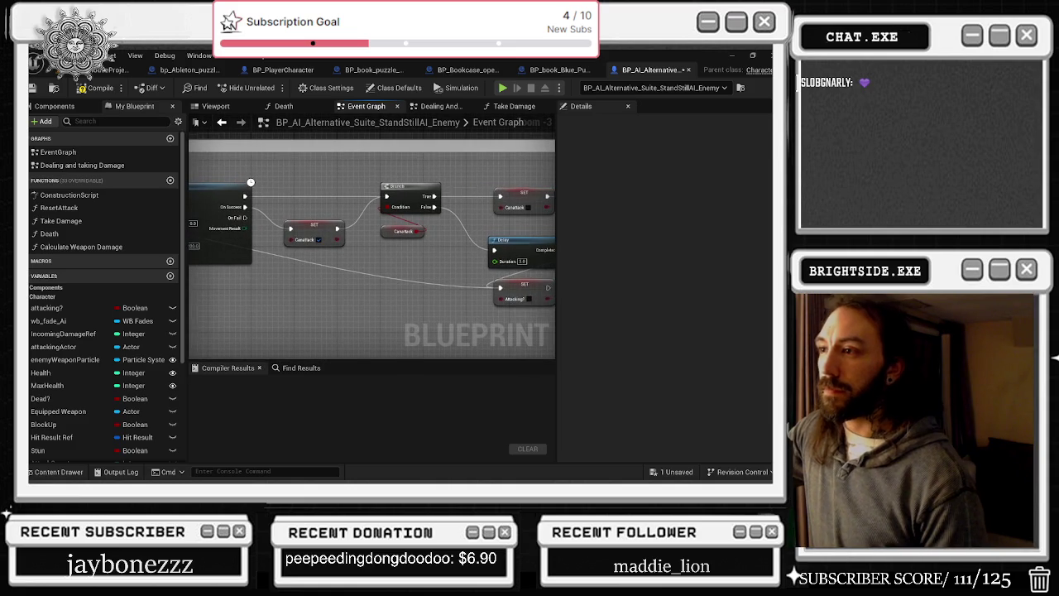
- Inspect the CanAttack variable, the Delay node and the attacking? variable, then deselect
{"action": "left_click", "coordinate": [389, 231]}
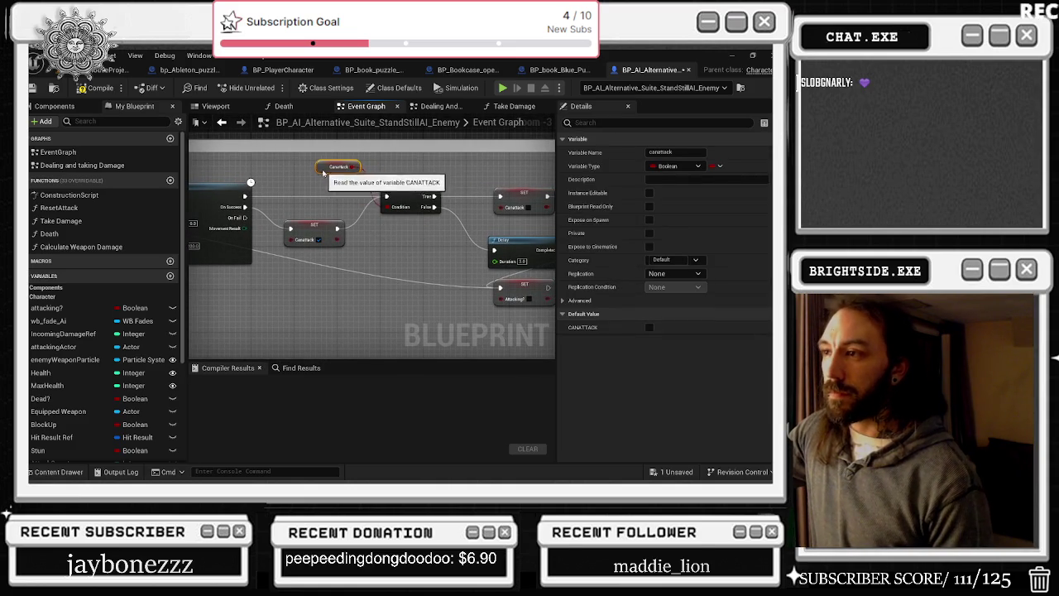
{"action": "left_click_drag", "start_coordinate": [402, 189], "coordinate": [188, 230]}
{"action": "left_click_drag", "start_coordinate": [306, 242], "coordinate": [469, 201]}
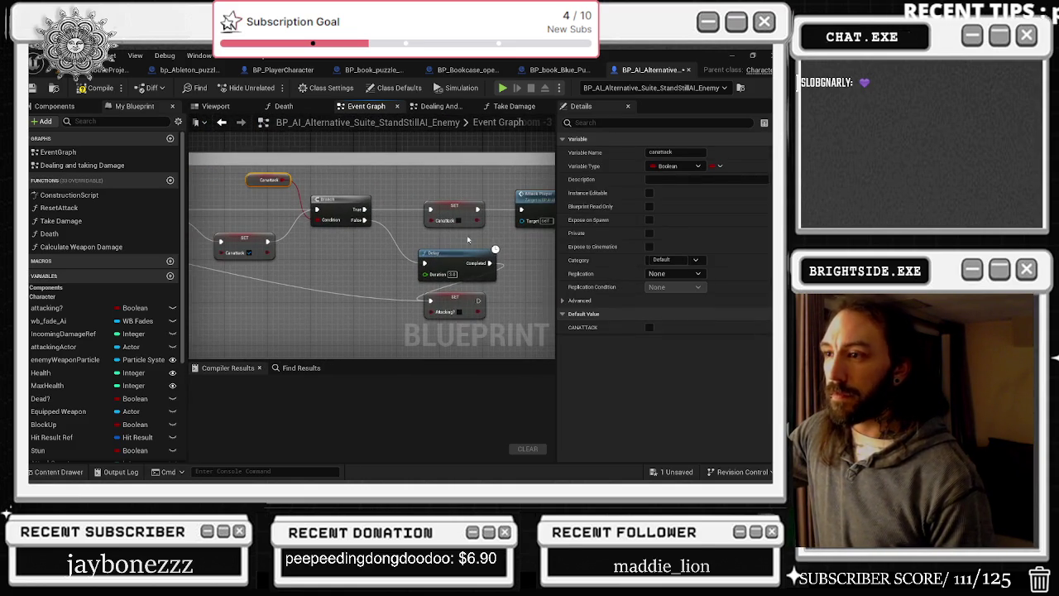
{"action": "left_click", "coordinate": [458, 258]}
{"action": "left_click", "coordinate": [446, 306]}
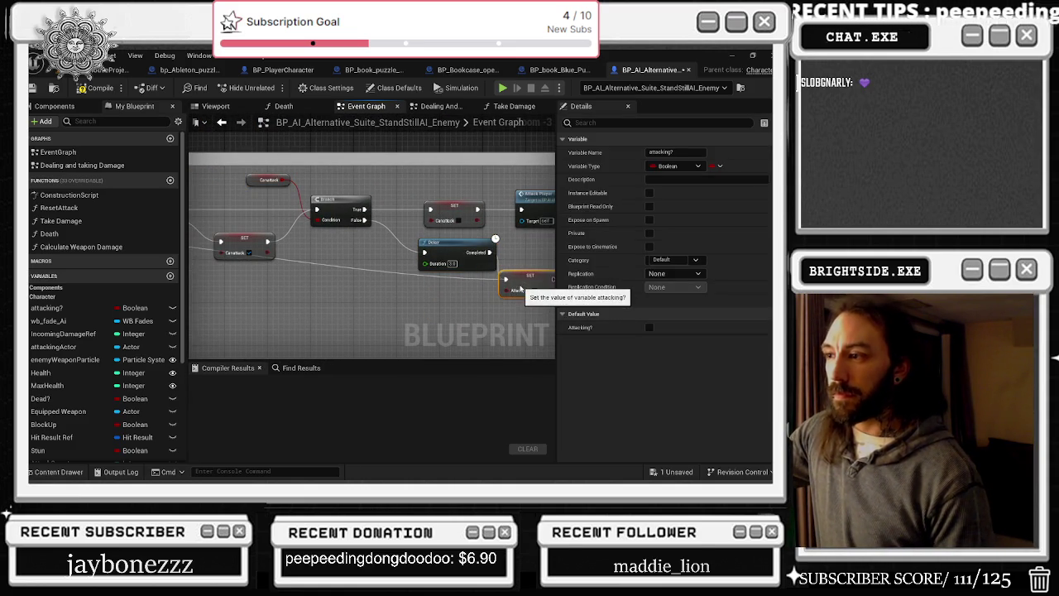
{"action": "left_click_drag", "start_coordinate": [529, 297], "coordinate": [288, 225]}
{"action": "left_click_drag", "start_coordinate": [346, 252], "coordinate": [360, 249]}
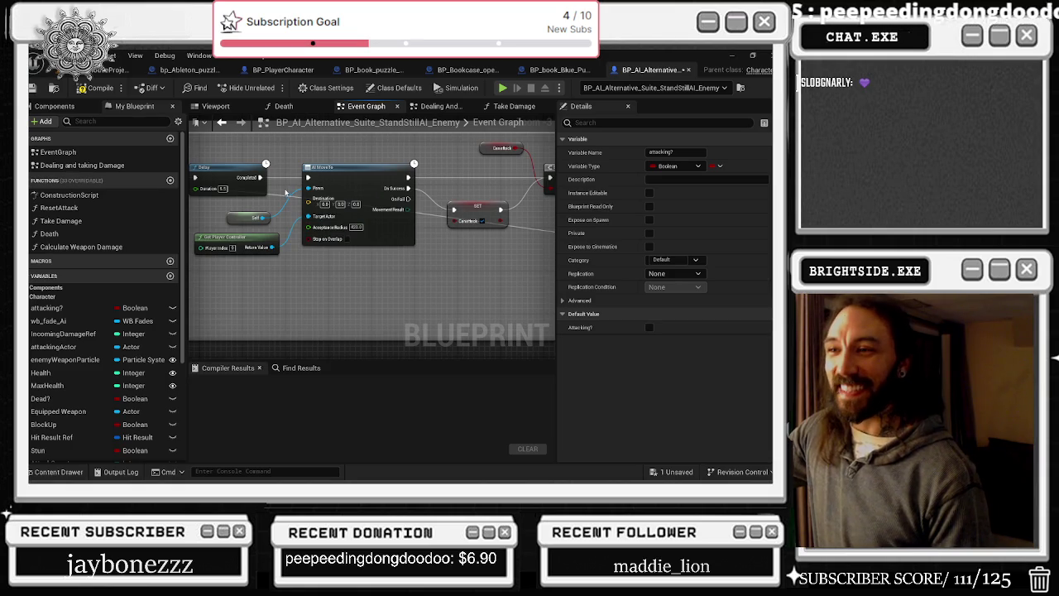
{"action": "left_click", "coordinate": [285, 196]}
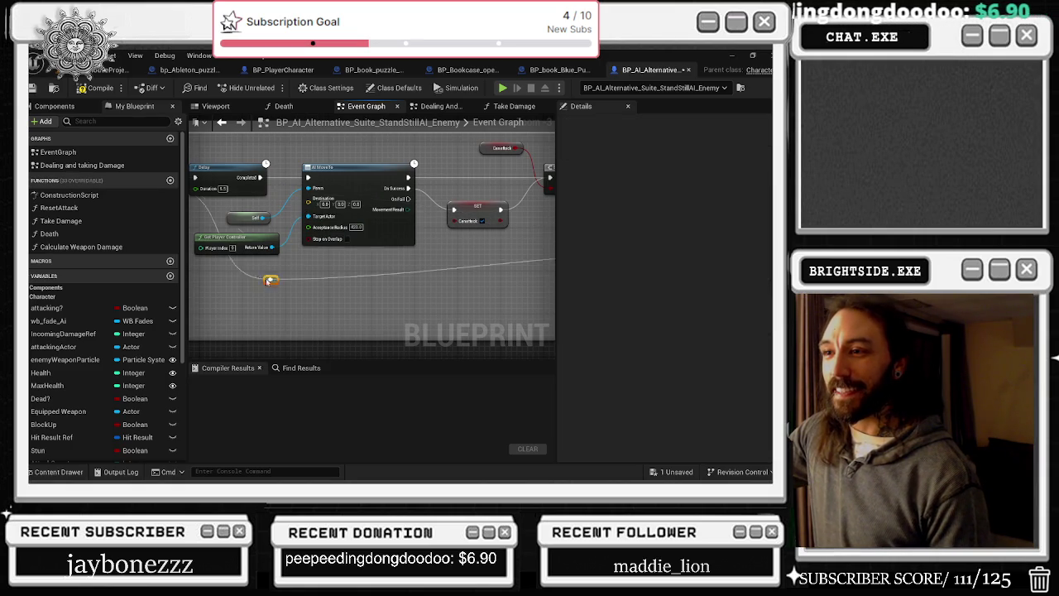
- Look over the RESTART ON DEATH section and compile the enemy blueprint with F7
{"action": "scroll", "coordinate": [268, 281], "scroll_direction": "down", "scroll_amount": 5}
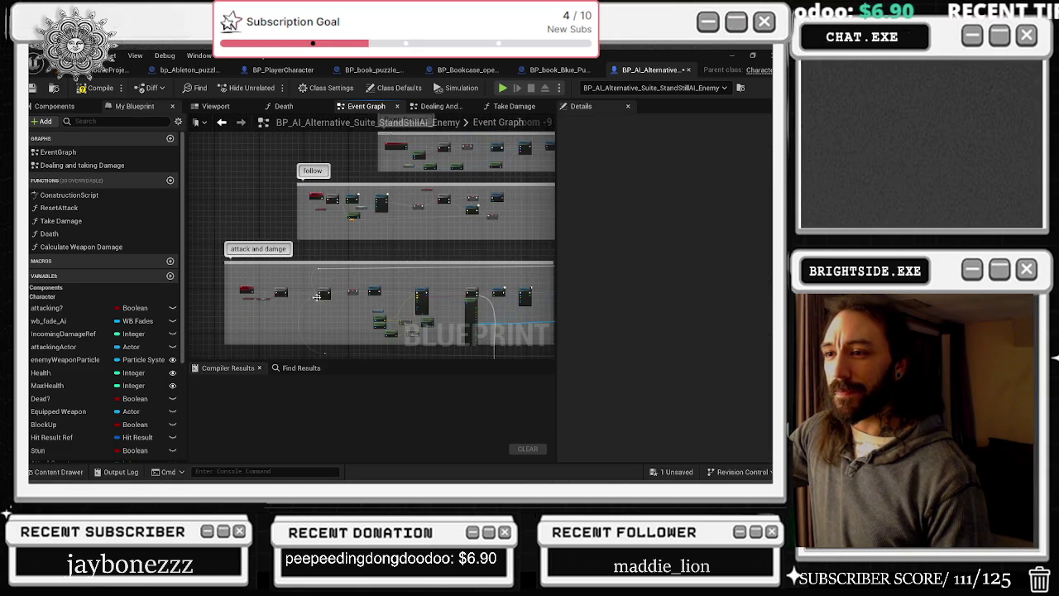
{"action": "scroll", "coordinate": [297, 309], "scroll_direction": "up", "scroll_amount": 5}
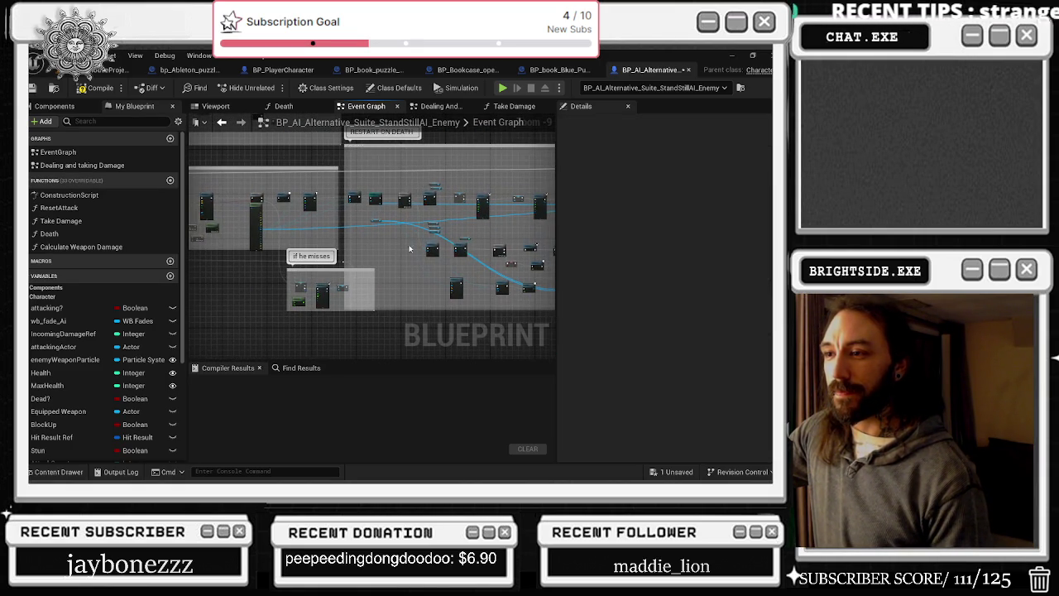
{"action": "mouse_move", "coordinate": [380, 245]}
{"action": "left_mouse_down"}
{"action": "mouse_move", "coordinate": [334, 289]}
{"action": "mouse_move", "coordinate": [281, 282]}
{"action": "left_mouse_up"}
{"action": "scroll", "coordinate": [281, 282], "scroll_direction": "up", "scroll_amount": 3}
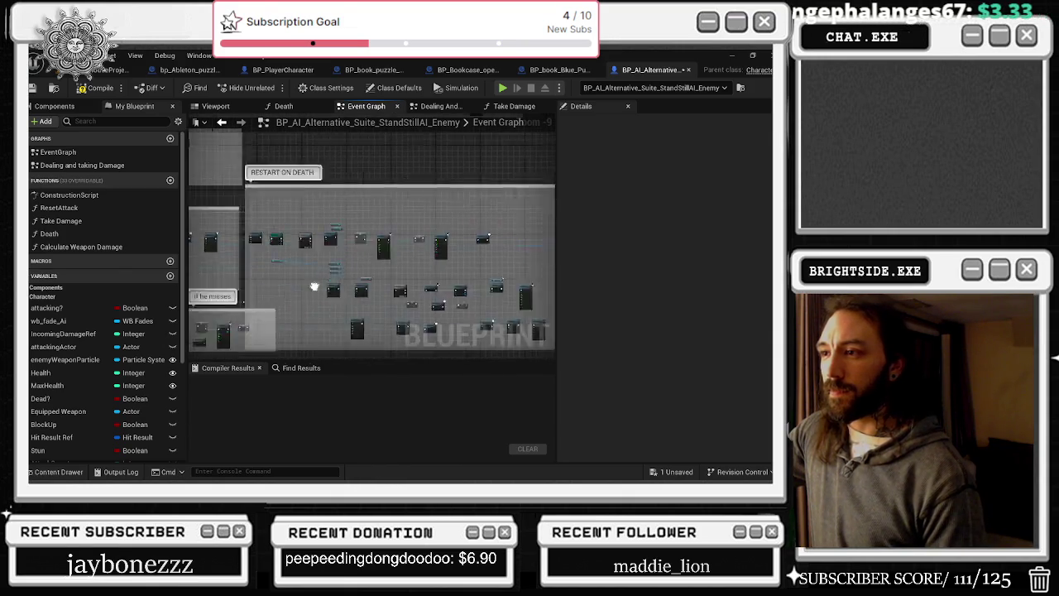
{"action": "scroll", "coordinate": [385, 291], "scroll_direction": "down", "scroll_amount": 3}
{"action": "left_click_drag", "start_coordinate": [360, 265], "coordinate": [369, 188]}
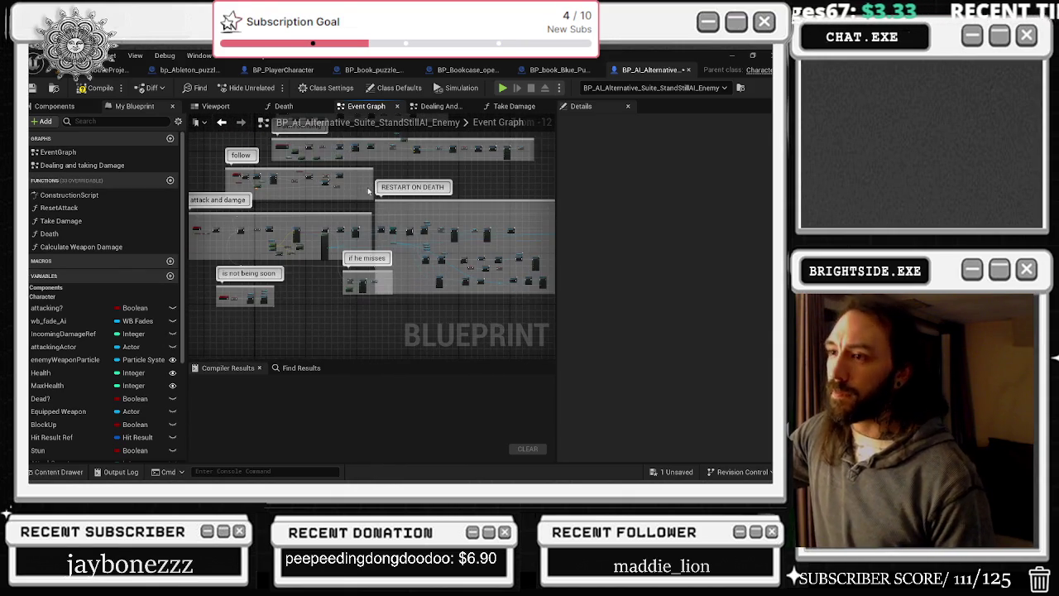
{"action": "key", "text": "F7"}
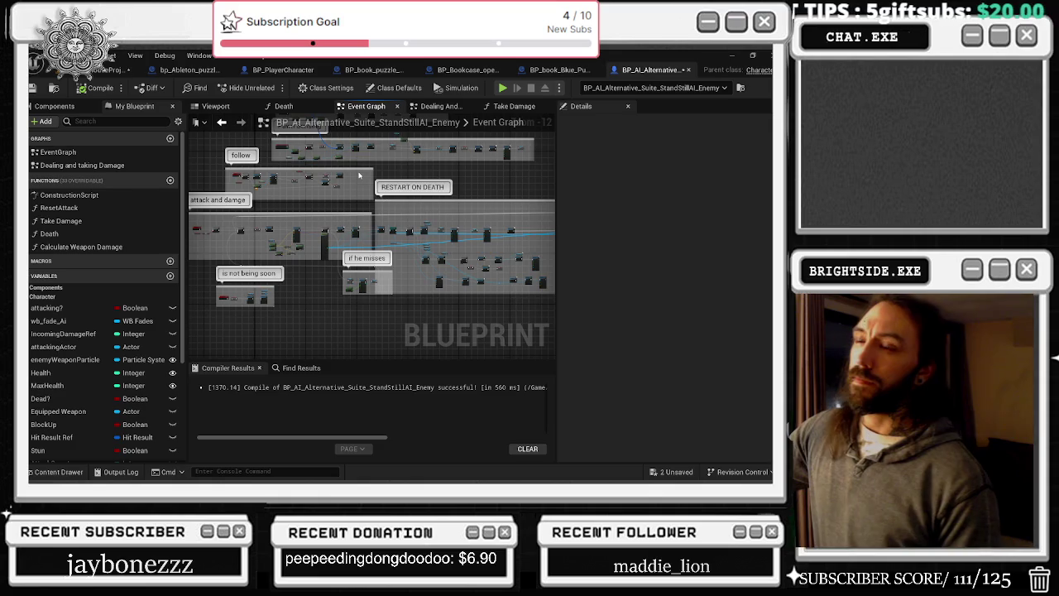
- Zoom in on the AI TAKING IT EASY comment and bring up the add-node list
{"action": "scroll", "coordinate": [358, 180], "scroll_direction": "up", "scroll_amount": 11}
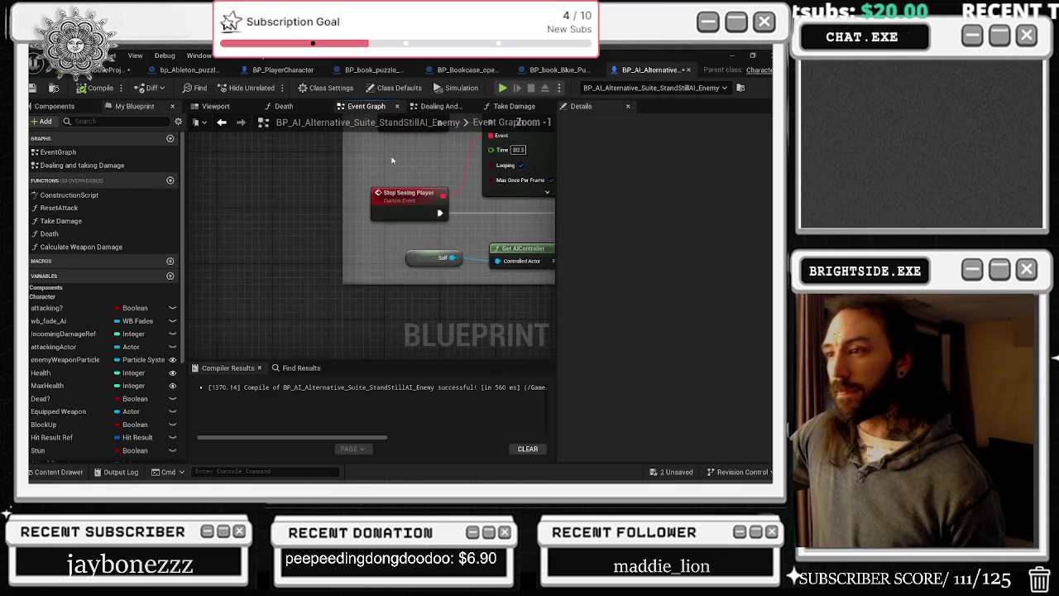
{"action": "scroll", "coordinate": [376, 261], "scroll_direction": "down", "scroll_amount": 2}
{"action": "right_click", "coordinate": [326, 261]}
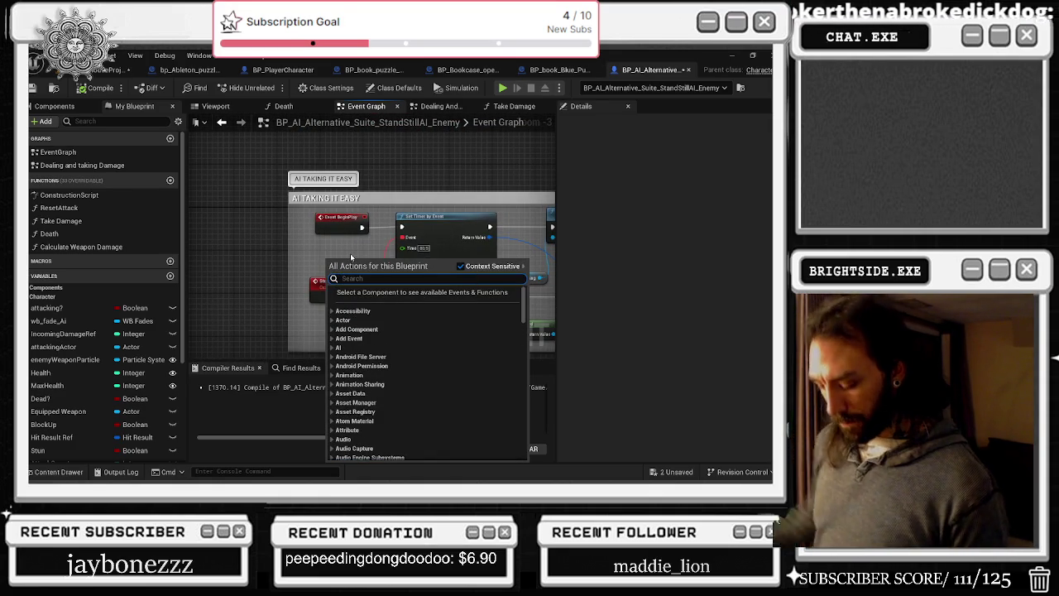
- Add a custom event named 'start stop seeing timer again' beside Event BeginPlay
{"action": "type", "text": "custom event"}
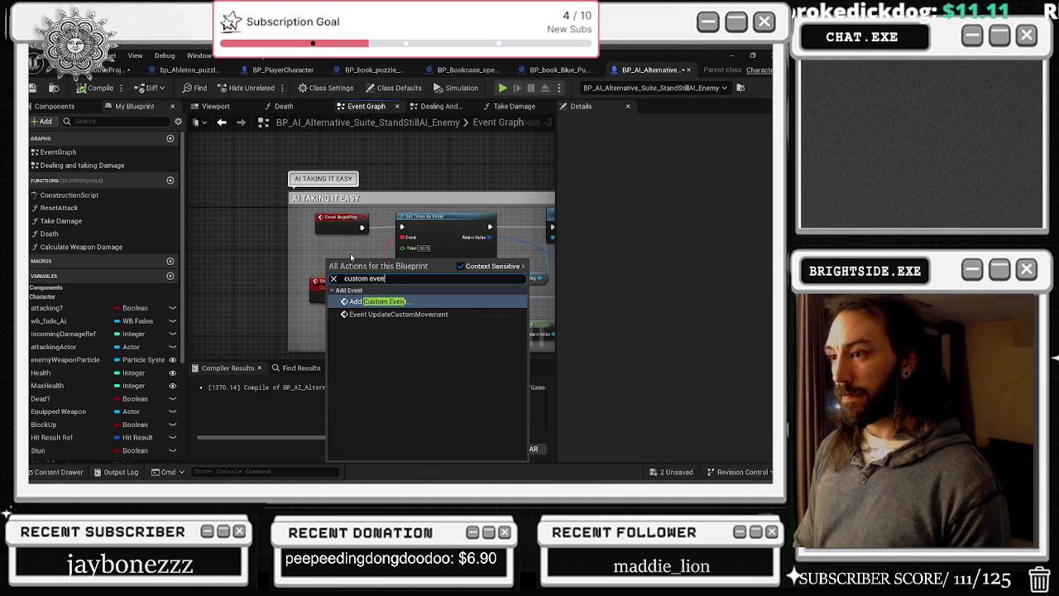
{"action": "key", "text": "Escape"}
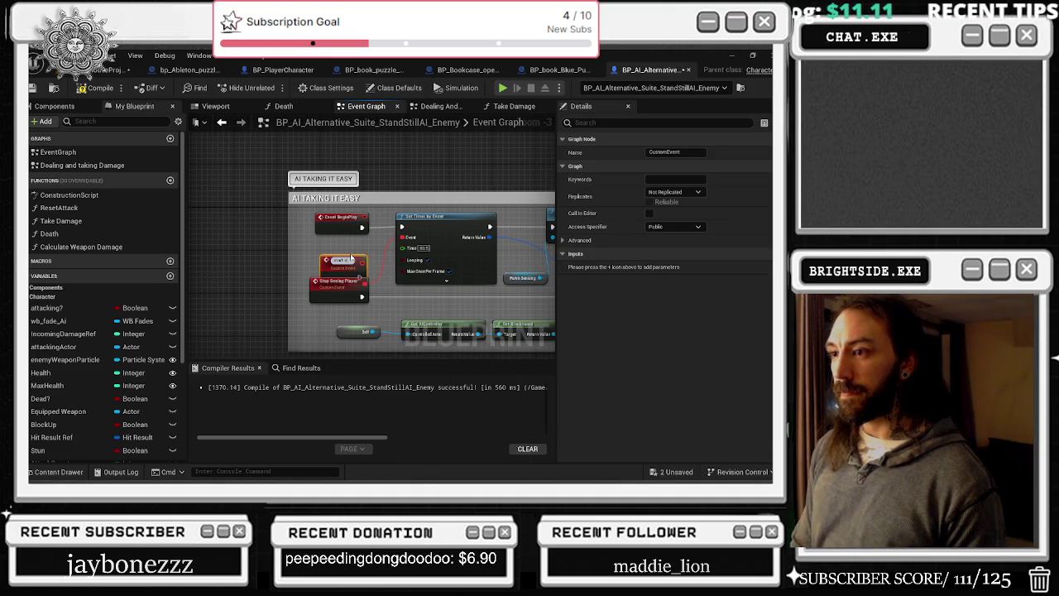
{"action": "type", "text": "start seeing timer again"}
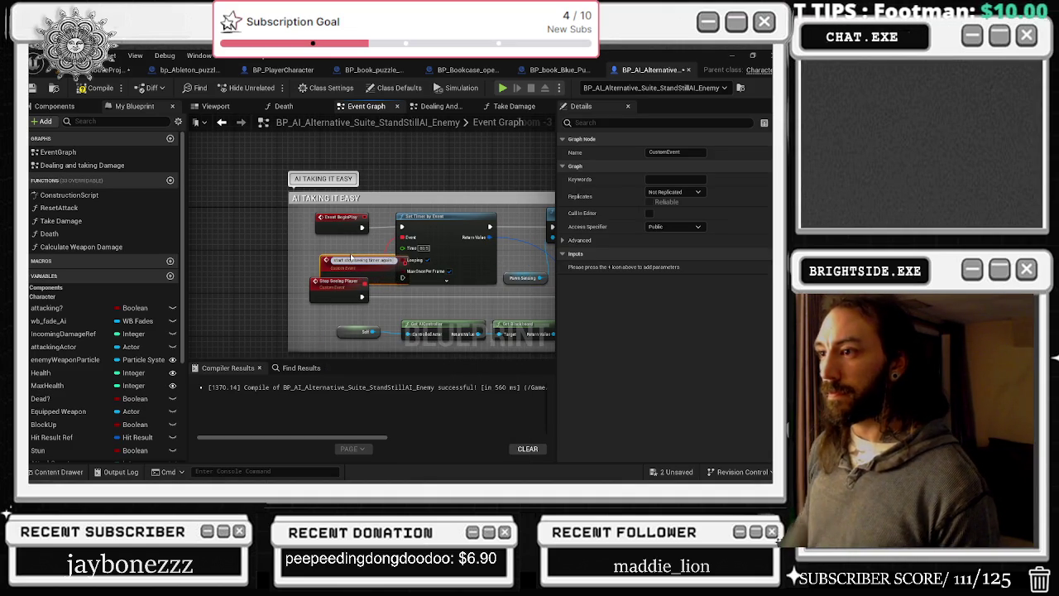
{"action": "key", "text": "Return"}
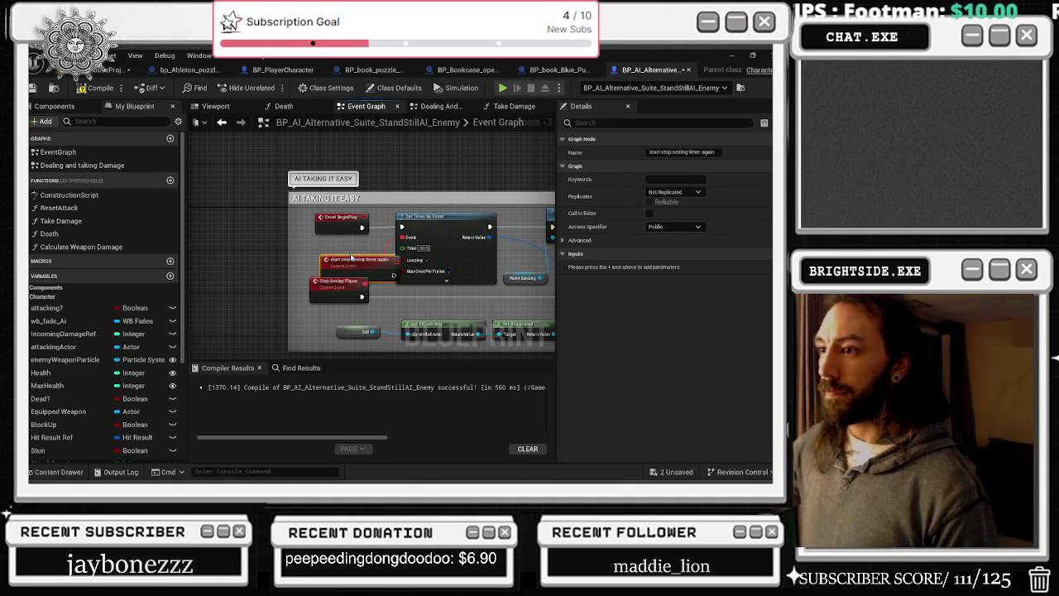
{"action": "left_click_drag", "start_coordinate": [321, 271], "coordinate": [290, 261]}
{"action": "mouse_move", "coordinate": [361, 264]}
{"action": "left_mouse_down"}
{"action": "mouse_move", "coordinate": [344, 271]}
{"action": "mouse_move", "coordinate": [374, 259]}
{"action": "left_mouse_up"}
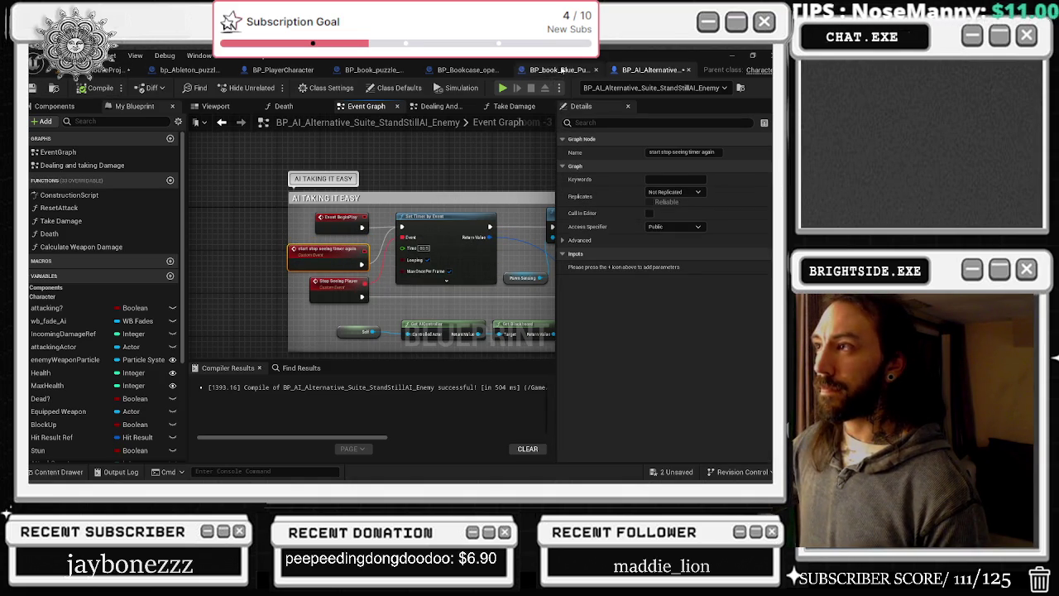
- Close the bookcase booby-trap, blue book puzzle and book puzzle physics blueprints
{"action": "left_click", "coordinate": [477, 71]}
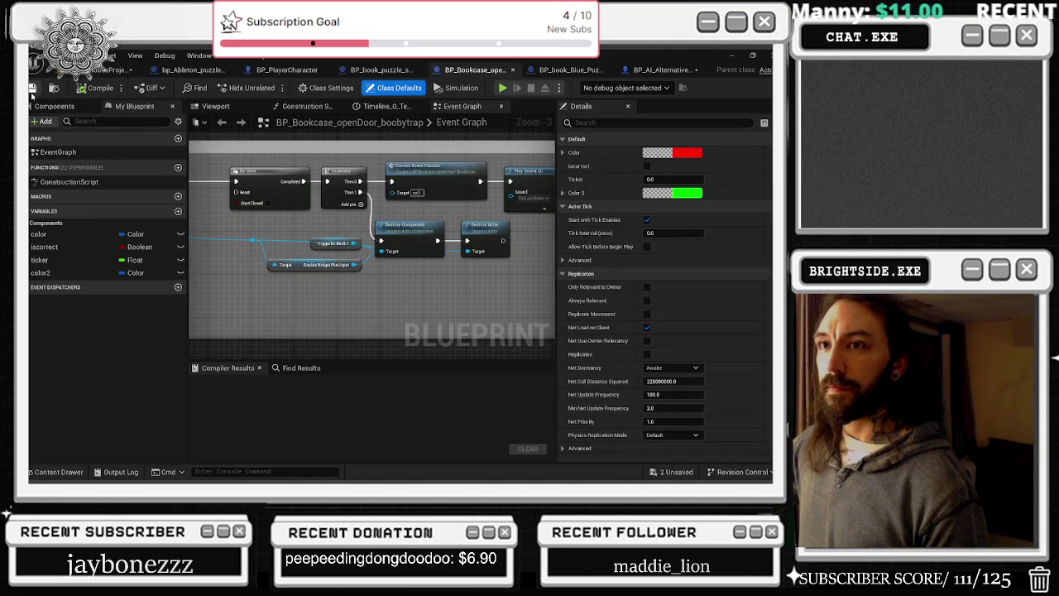
{"action": "left_click", "coordinate": [515, 72]}
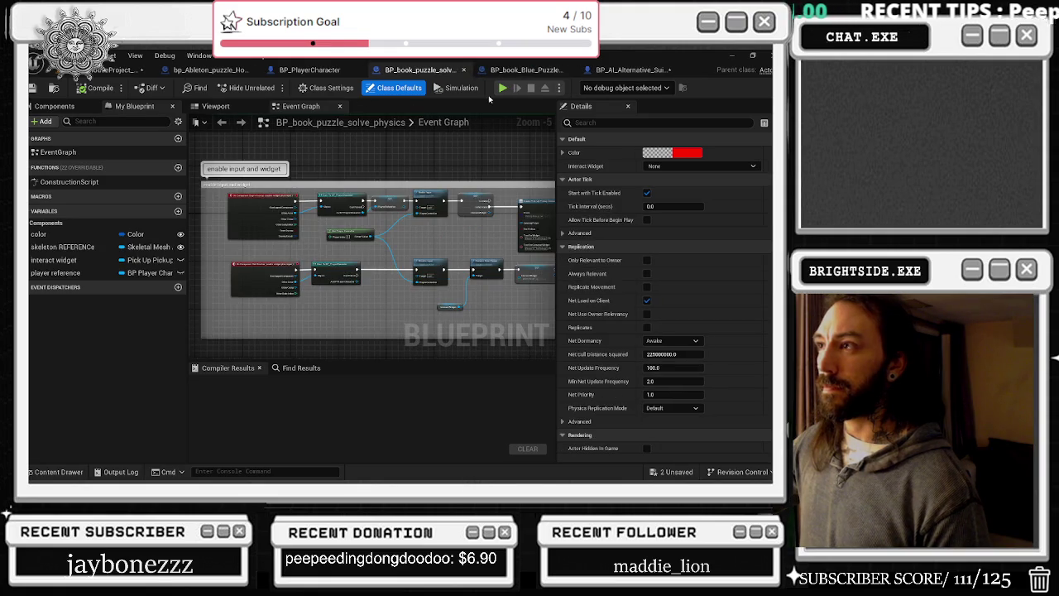
{"action": "left_click", "coordinate": [516, 71]}
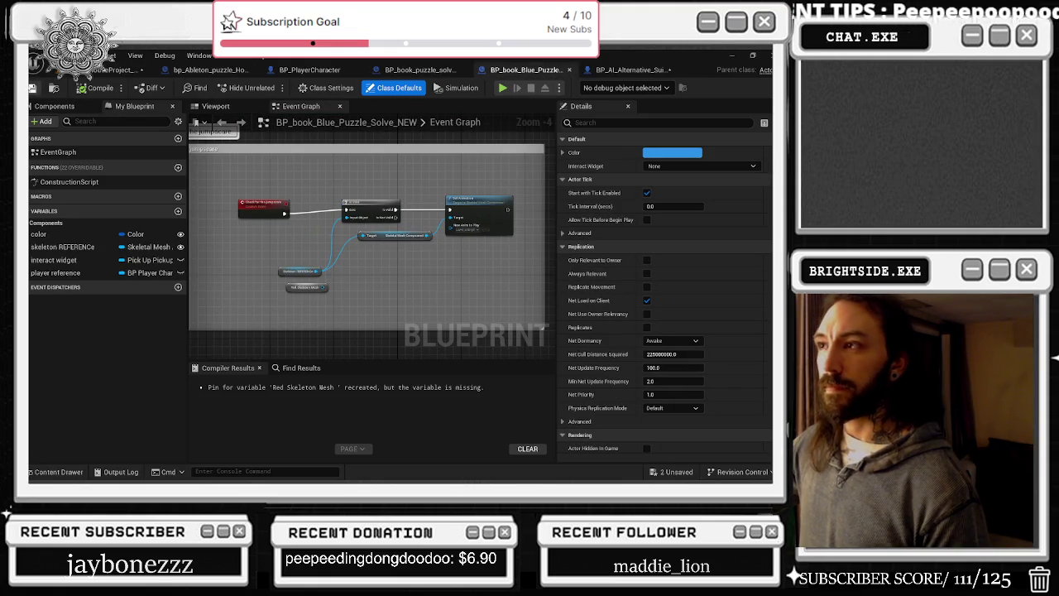
{"action": "left_click", "coordinate": [569, 70]}
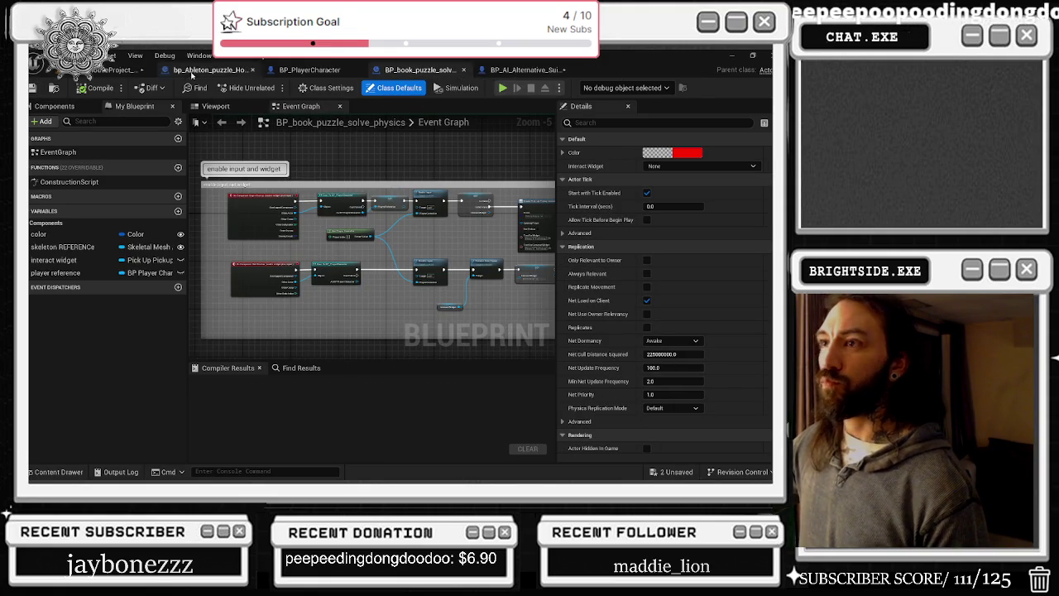
{"action": "left_click", "coordinate": [464, 70]}
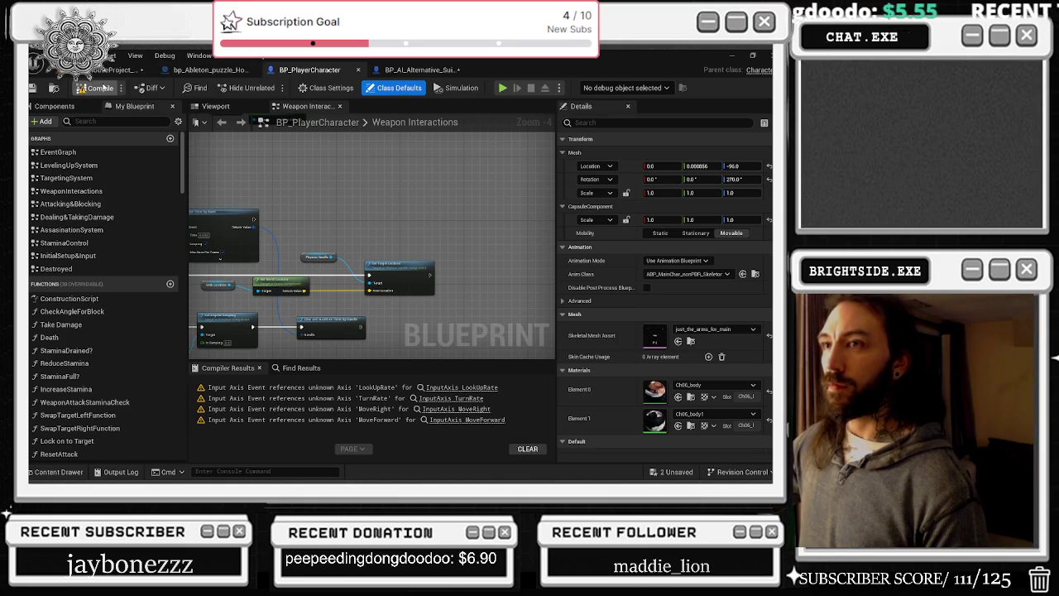
- Review the StandStillAI enemy's Follow Player logic, then switch to the house level
{"action": "left_click", "coordinate": [439, 72]}
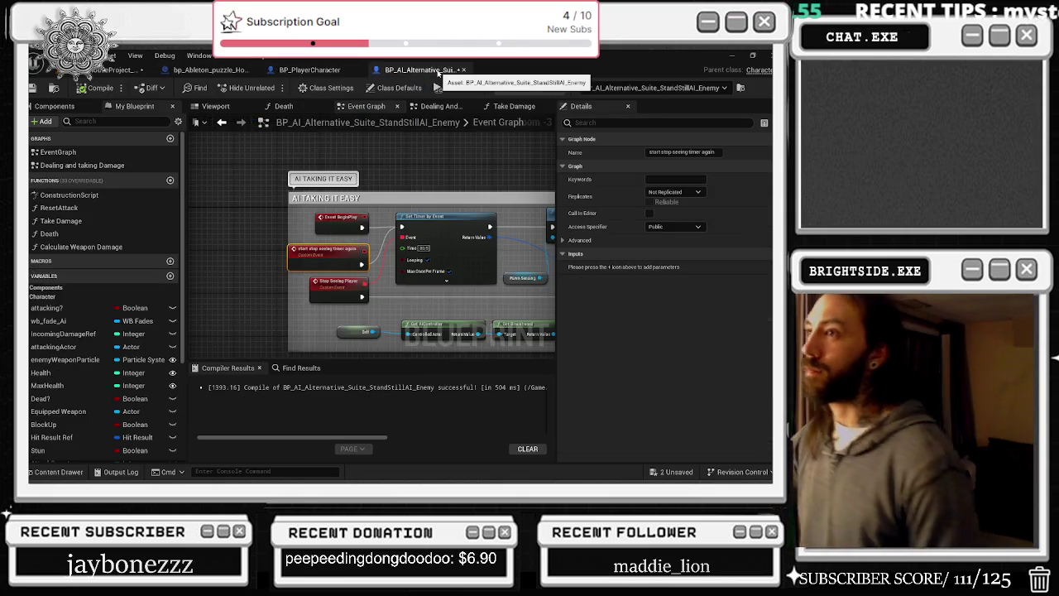
{"action": "scroll", "coordinate": [403, 146], "scroll_direction": "down", "scroll_amount": 6}
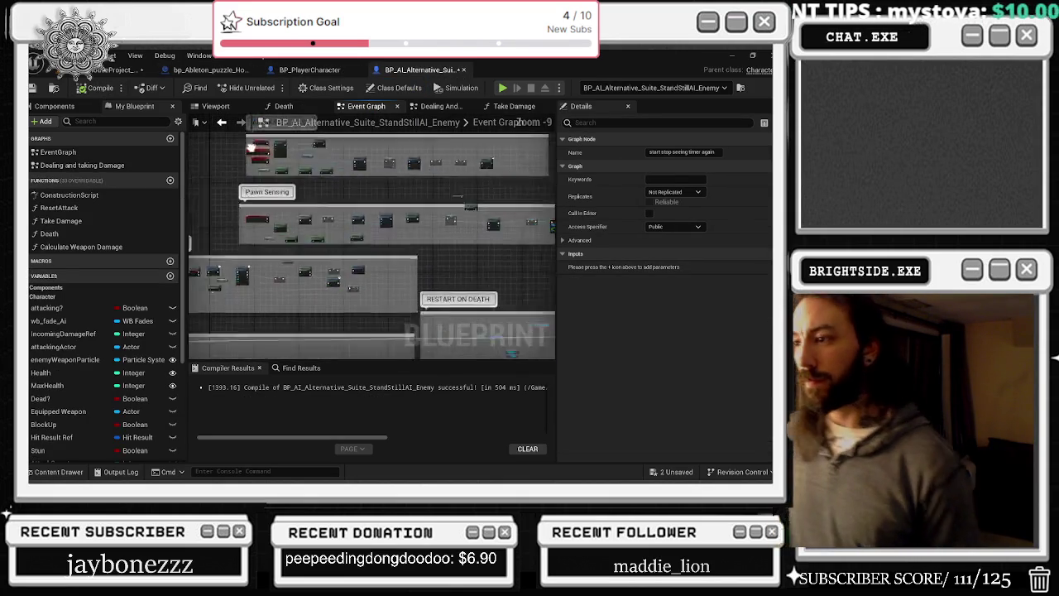
{"action": "scroll", "coordinate": [243, 202], "scroll_direction": "up", "scroll_amount": 6}
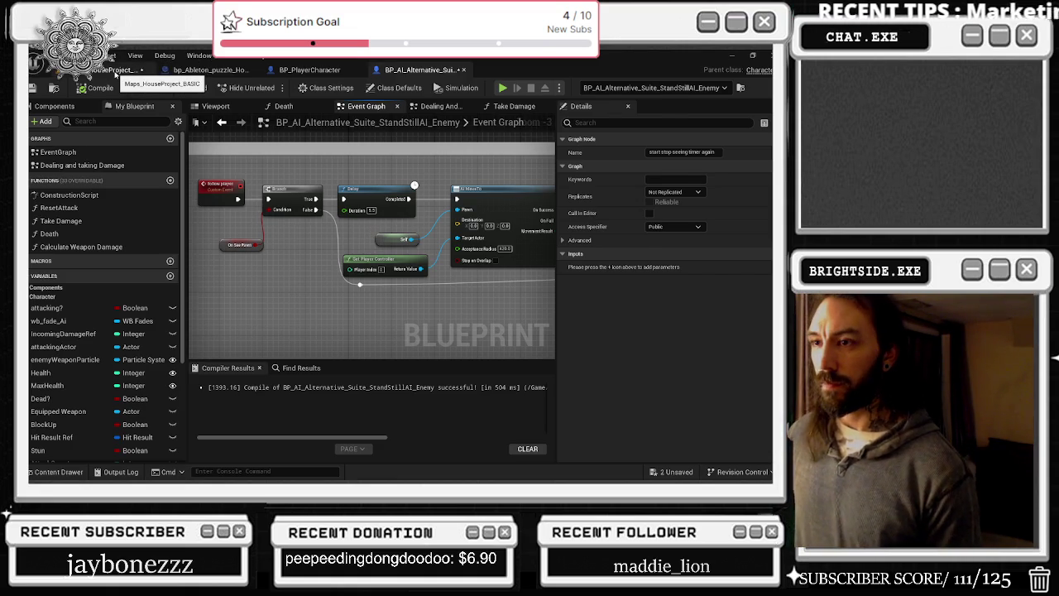
{"action": "left_click", "coordinate": [116, 73]}
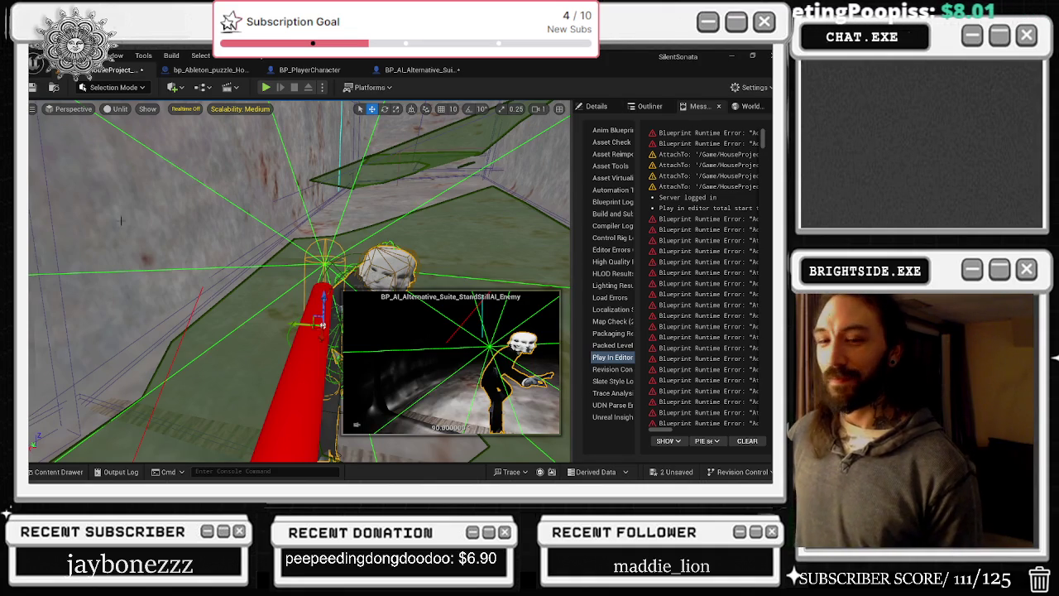
- Enable realtime in the house level viewport, play-test the enemy, then open BP_PlayerCharacter
{"action": "key", "text": "ctrl+r"}
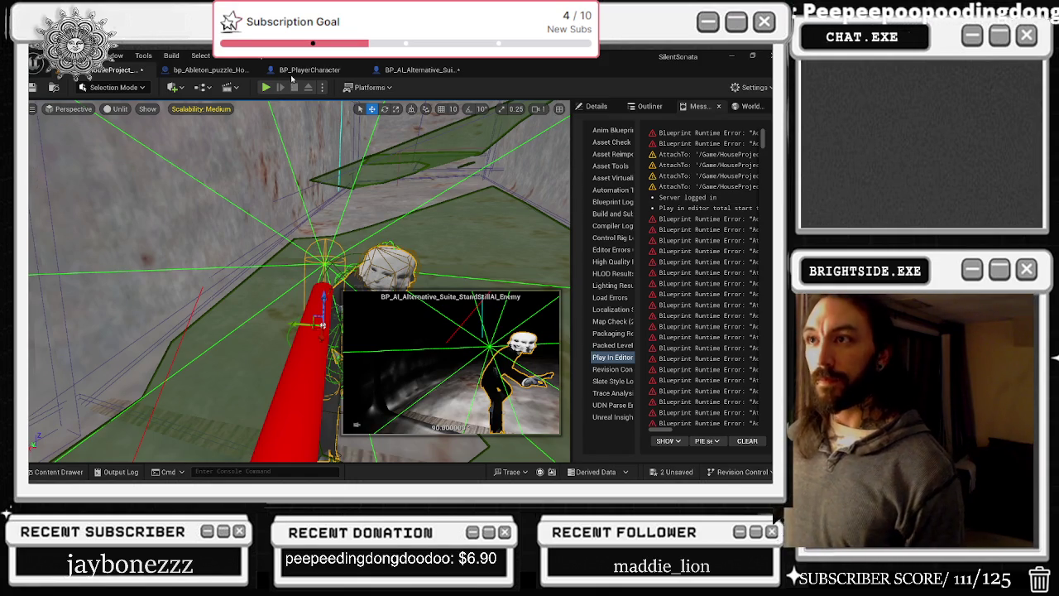
{"action": "left_click", "coordinate": [310, 70]}
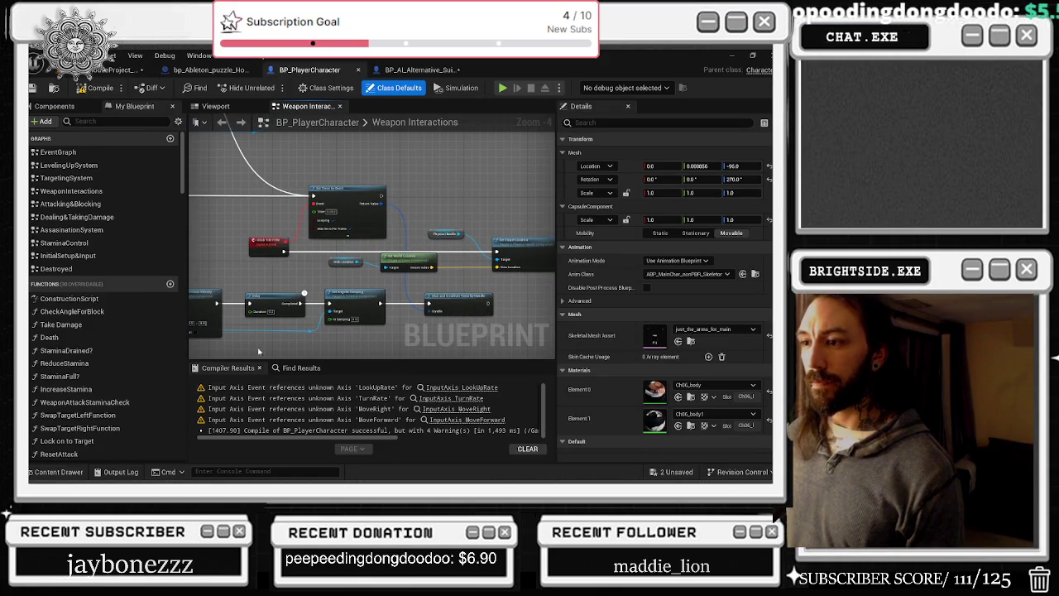
- Show the player character's component list and pan to the Weapon Interactions comment
{"action": "left_click", "coordinate": [301, 367]}
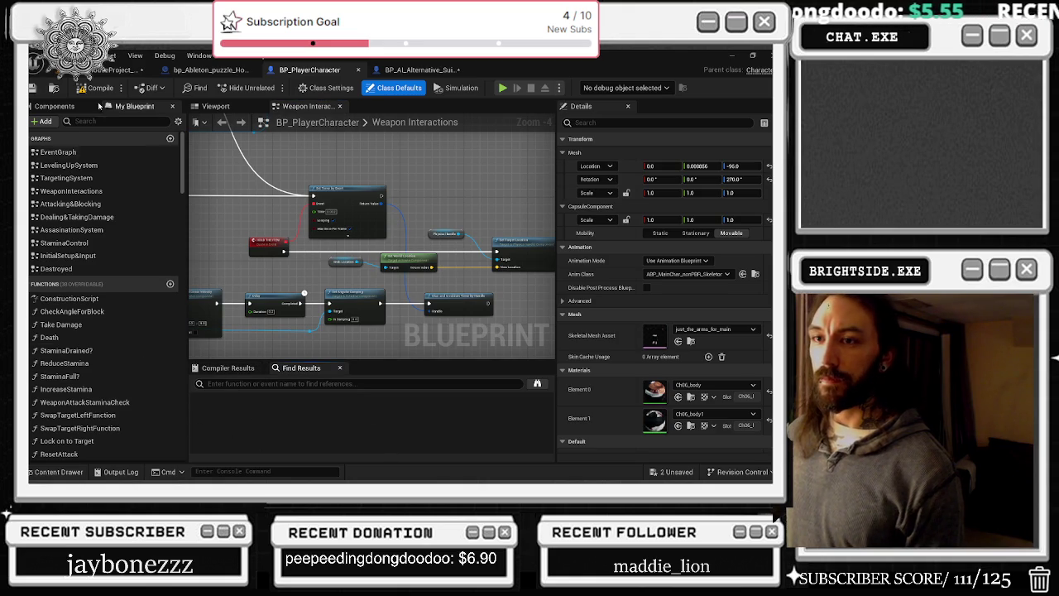
{"action": "left_click", "coordinate": [55, 106]}
{"action": "scroll", "coordinate": [363, 289], "scroll_direction": "down", "scroll_amount": 1}
{"action": "scroll", "coordinate": [363, 289], "scroll_direction": "down", "scroll_amount": 3}
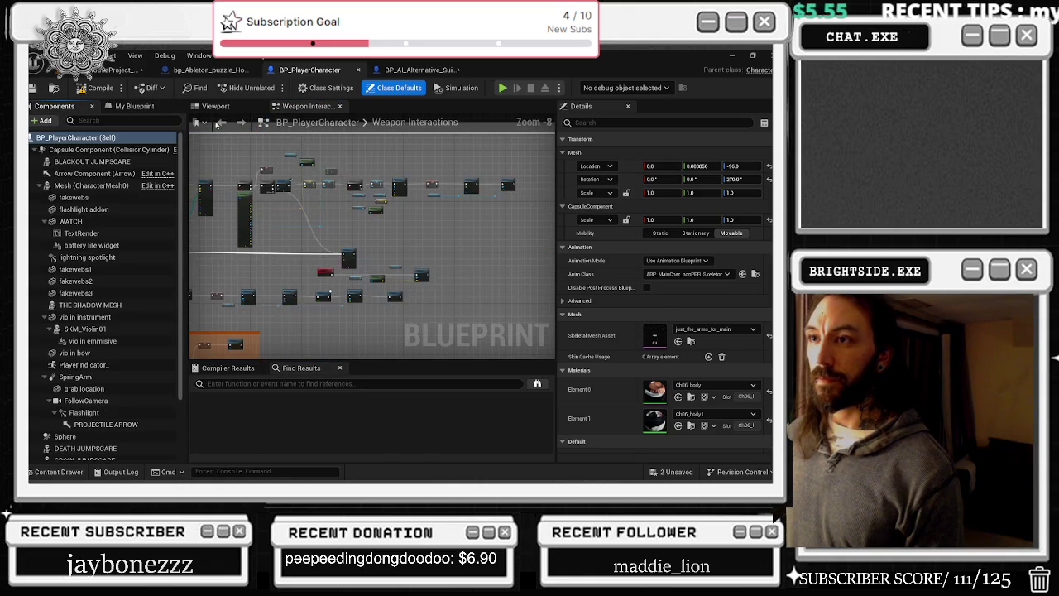
{"action": "scroll", "coordinate": [271, 232], "scroll_direction": "down", "scroll_amount": 4}
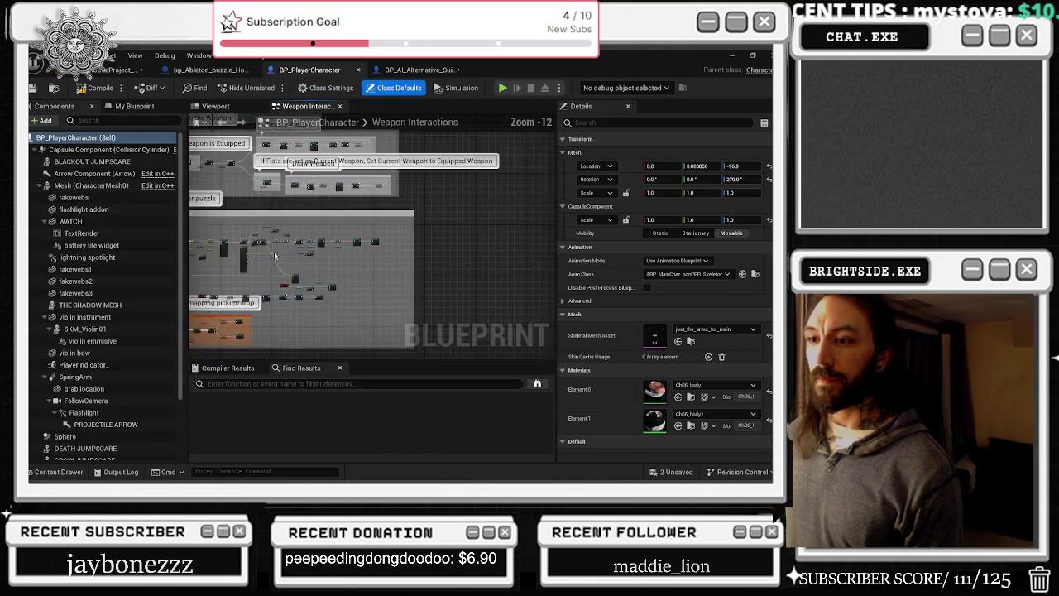
{"action": "left_click_drag", "start_coordinate": [420, 181], "coordinate": [364, 312]}
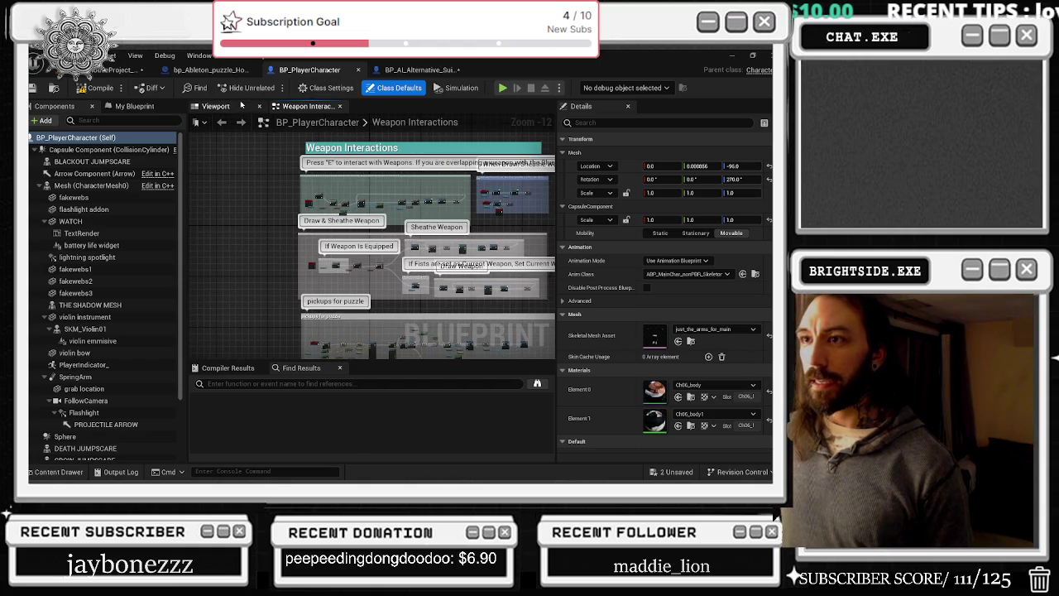
- Frame the character mesh in the 3D view and select PawnSensingOperaLevel
{"action": "left_click", "coordinate": [215, 106]}
{"action": "scroll", "coordinate": [105, 398], "scroll_direction": "down", "scroll_amount": 3}
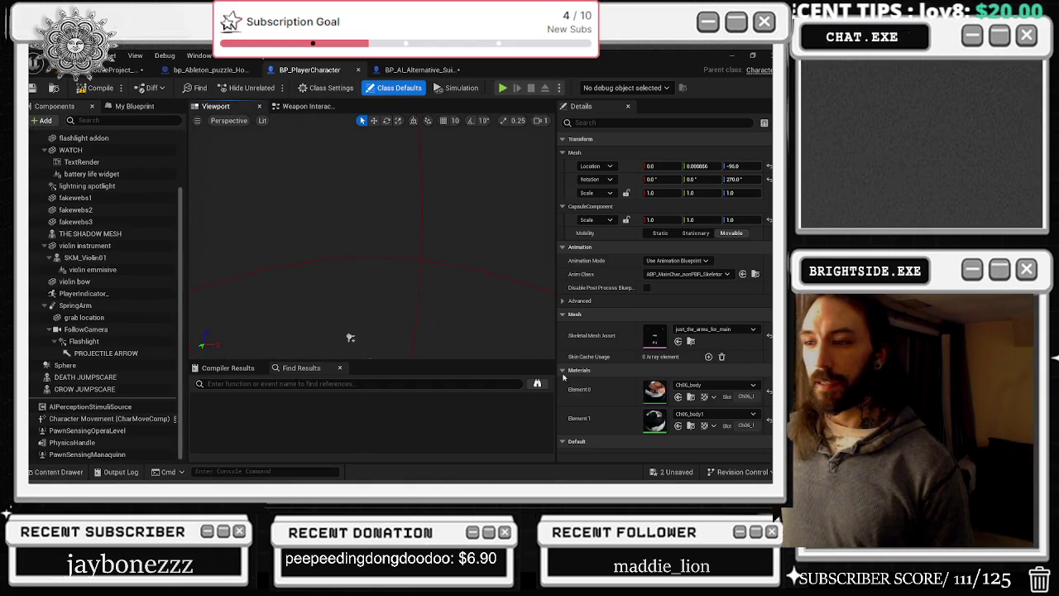
{"action": "scroll", "coordinate": [696, 396], "scroll_direction": "down", "scroll_amount": 10}
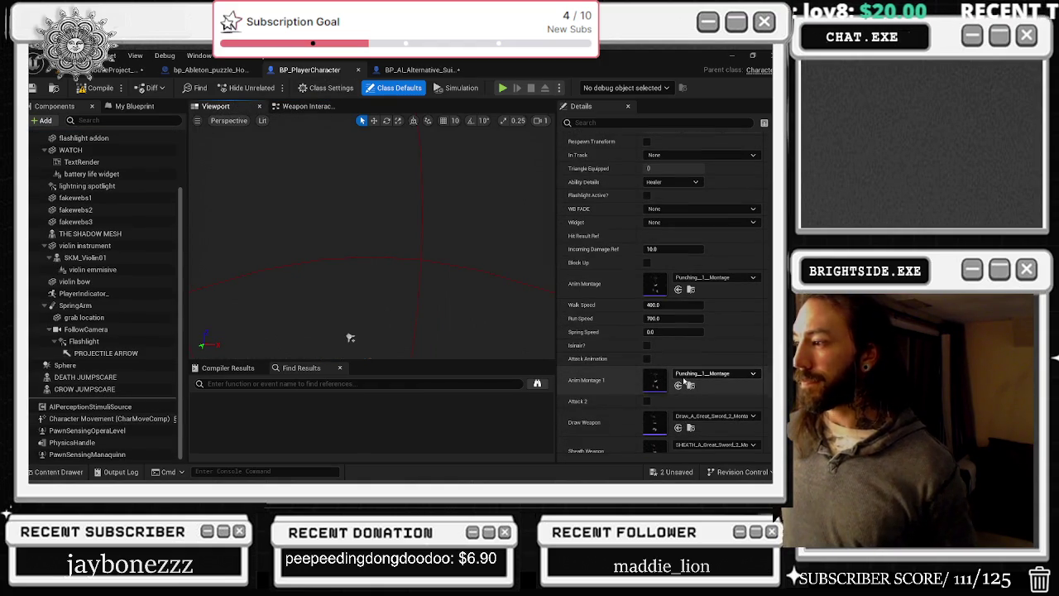
{"action": "key", "text": "alt+Tab"}
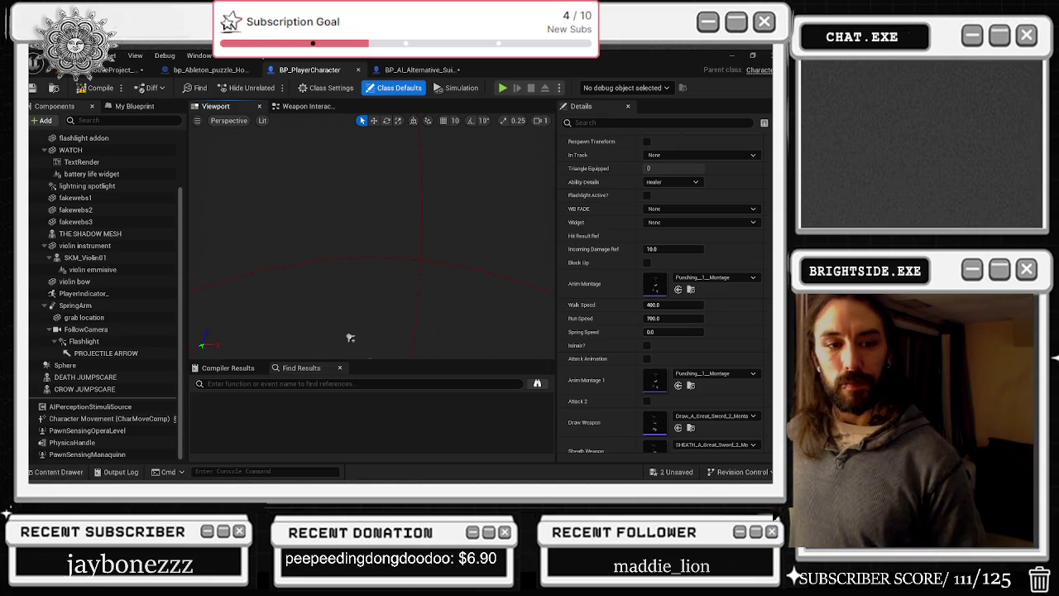
{"action": "key", "text": "f"}
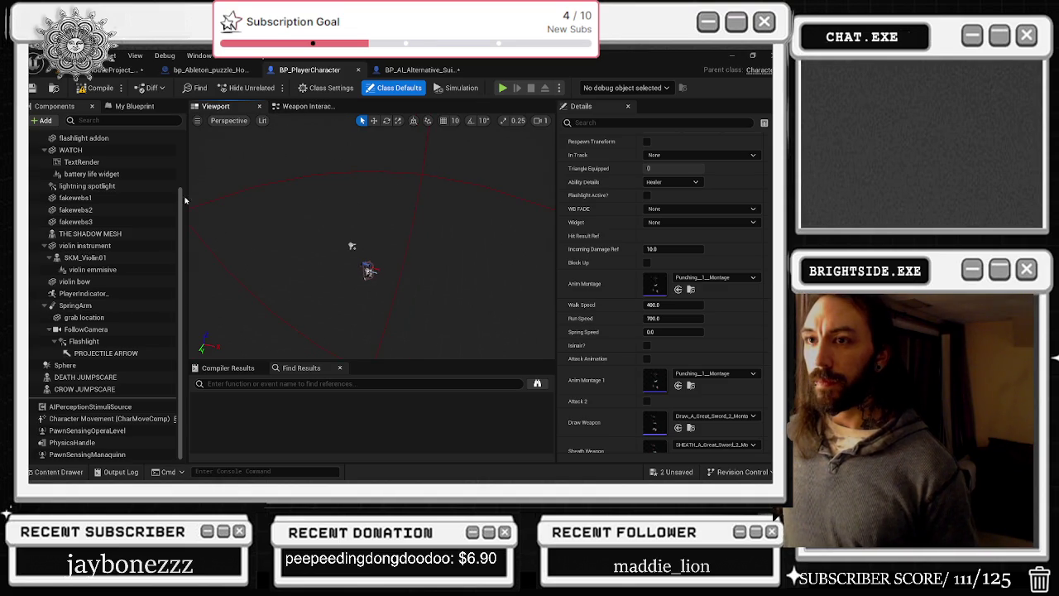
{"action": "left_click", "coordinate": [110, 433]}
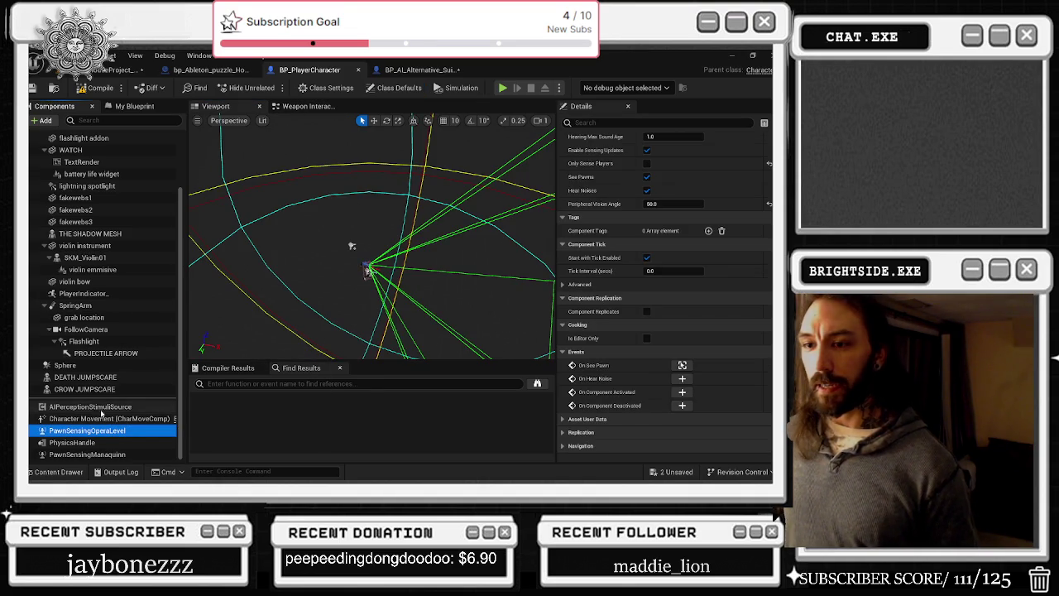
- Find references to PawnSensingManaquinn by name
{"action": "left_click", "coordinate": [123, 454]}
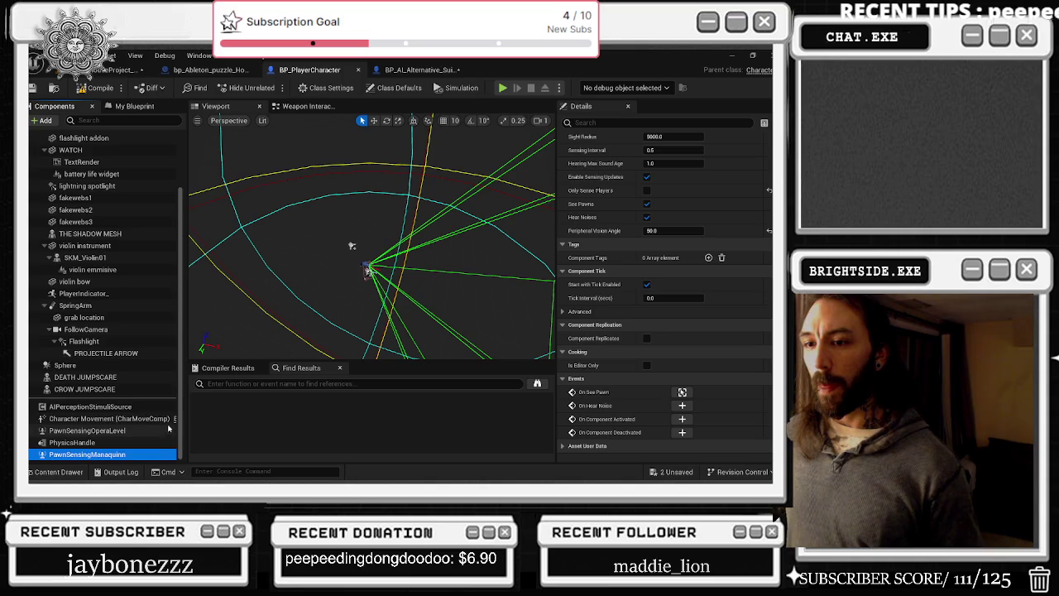
{"action": "right_click", "coordinate": [108, 455]}
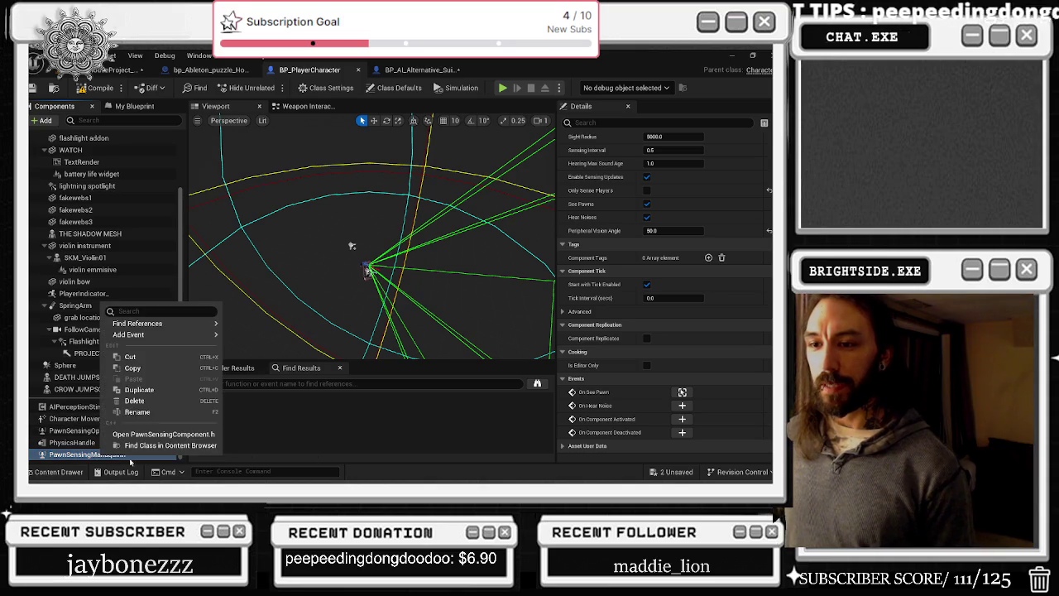
{"action": "mouse_move", "coordinate": [165, 323]}
{"action": "left_click", "coordinate": [249, 336]}
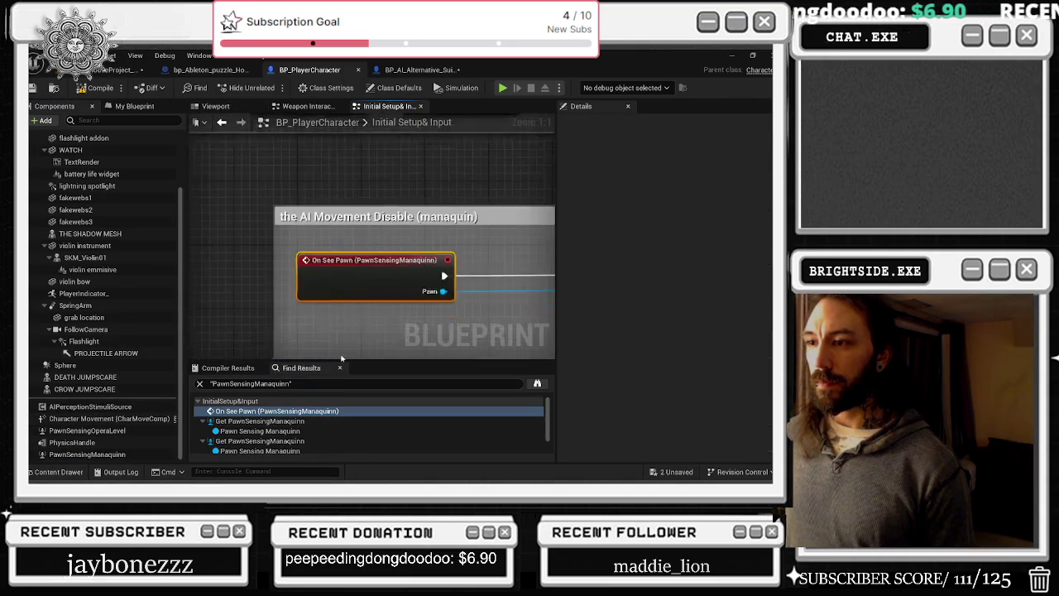
{"action": "scroll", "coordinate": [415, 293], "scroll_direction": "down", "scroll_amount": 2}
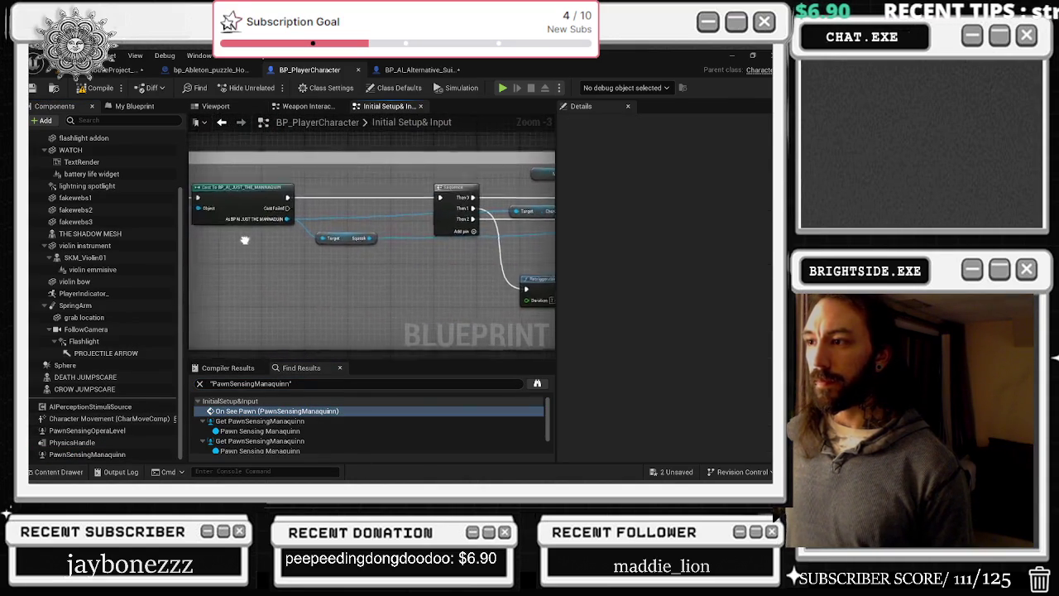
- Browse the Upstairs_Jumpscare, LineTrace_scarecrow and HOME JUMPSCARE KILLED sections
{"action": "mouse_move", "coordinate": [530, 249]}
{"action": "left_mouse_down"}
{"action": "mouse_move", "coordinate": [384, 238]}
{"action": "mouse_move", "coordinate": [355, 225]}
{"action": "mouse_move", "coordinate": [311, 235]}
{"action": "left_mouse_up"}
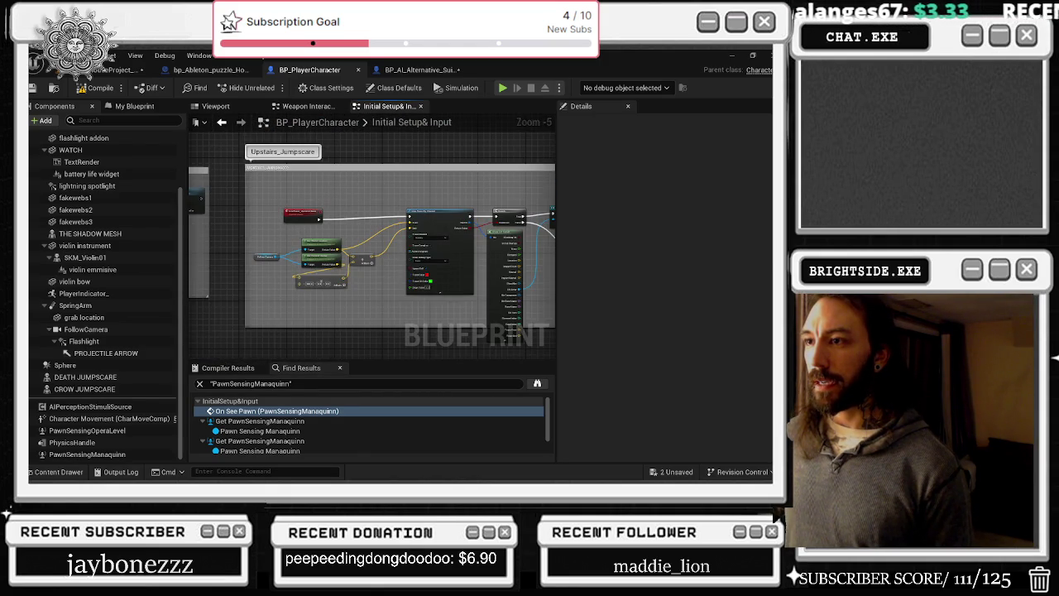
{"action": "scroll", "coordinate": [277, 218], "scroll_direction": "up", "scroll_amount": 2}
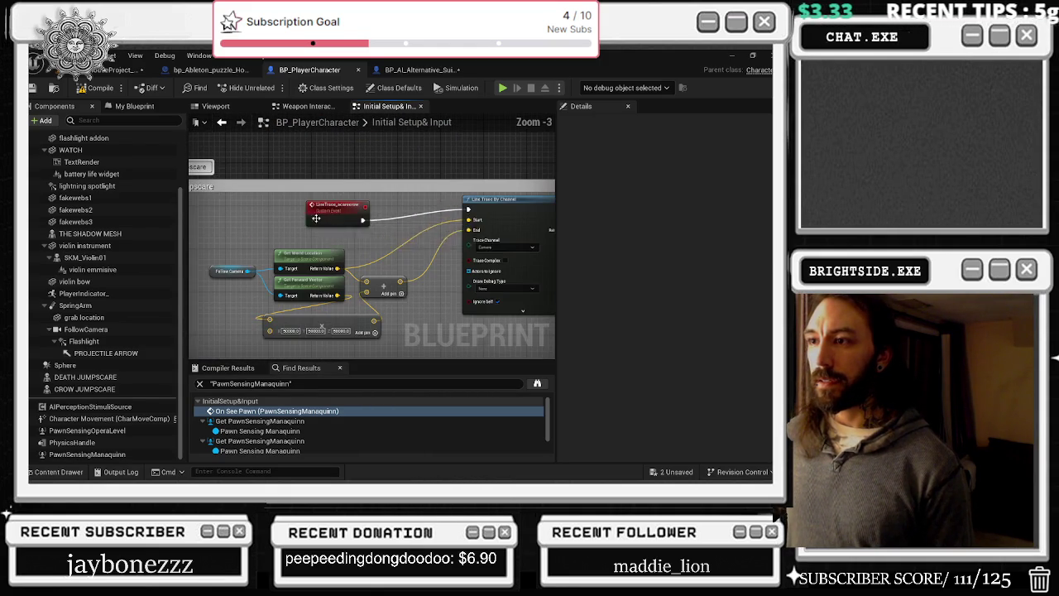
{"action": "left_click", "coordinate": [319, 208]}
{"action": "scroll", "coordinate": [356, 255], "scroll_direction": "down", "scroll_amount": 5}
{"action": "left_click_drag", "start_coordinate": [356, 255], "coordinate": [385, 175]}
{"action": "scroll", "coordinate": [377, 283], "scroll_direction": "up", "scroll_amount": 2}
{"action": "scroll", "coordinate": [376, 283], "scroll_direction": "up", "scroll_amount": 3}
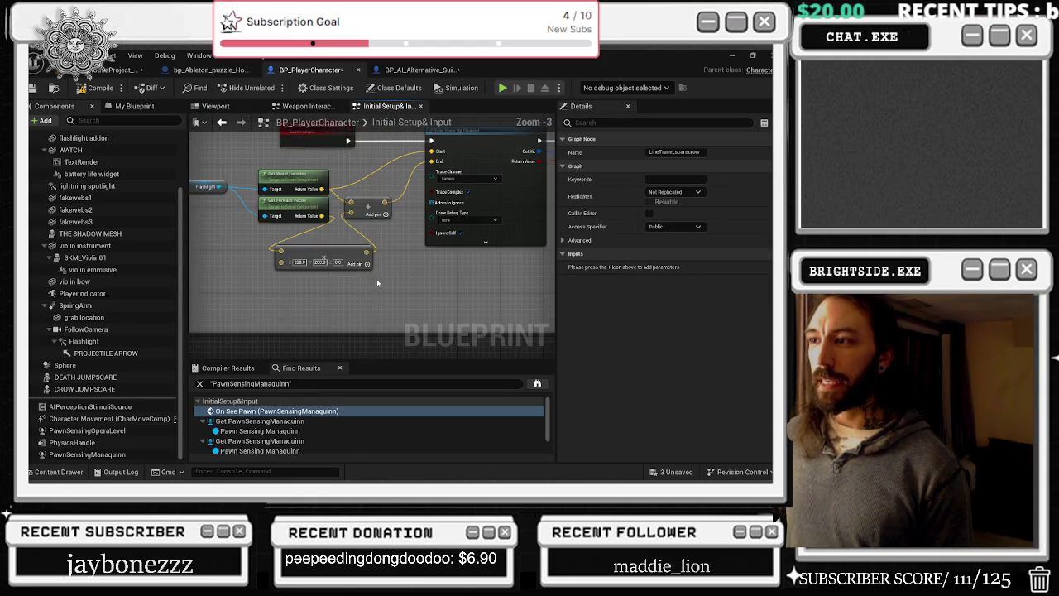
{"action": "scroll", "coordinate": [377, 283], "scroll_direction": "down", "scroll_amount": 6}
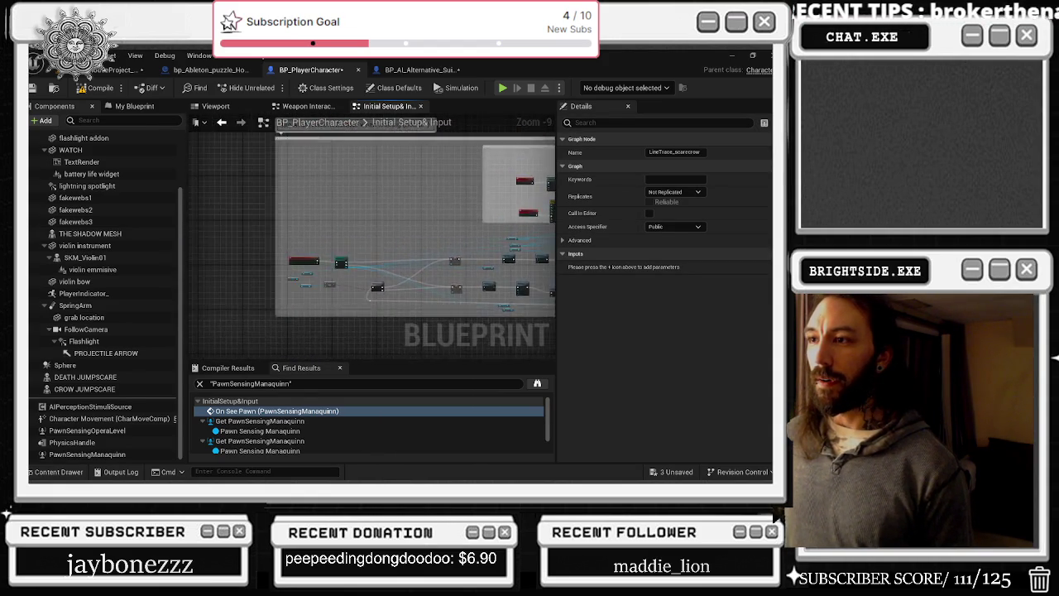
{"action": "scroll", "coordinate": [304, 244], "scroll_direction": "up", "scroll_amount": 6}
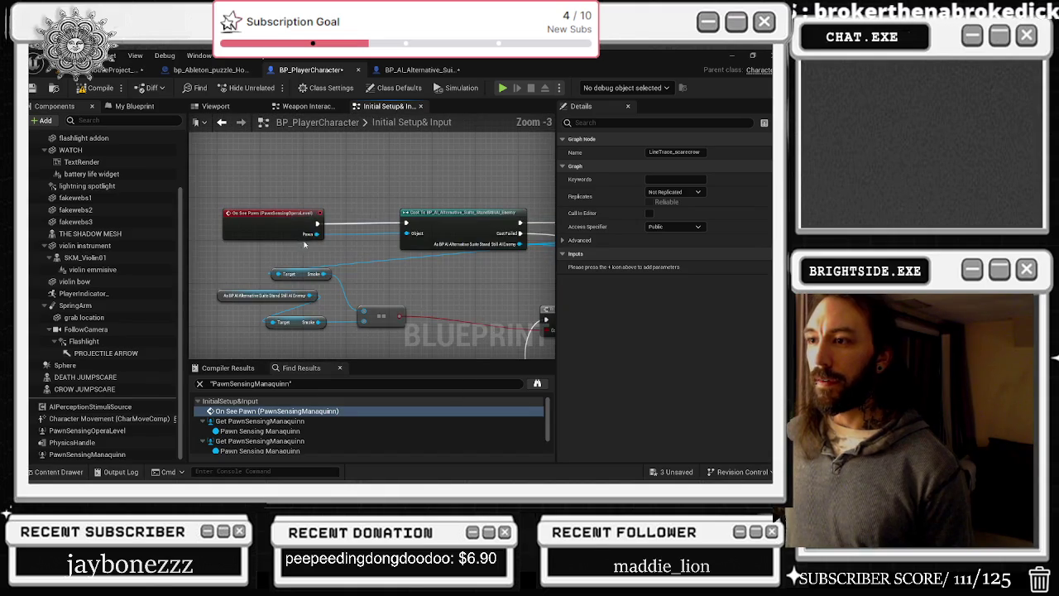
- Rearrange the On See Pawn, Cast, enemy reference and Target Smoke nodes
{"action": "mouse_move", "coordinate": [207, 194]}
{"action": "left_mouse_down"}
{"action": "mouse_move", "coordinate": [348, 314]}
{"action": "mouse_move", "coordinate": [497, 335]}
{"action": "left_mouse_up"}
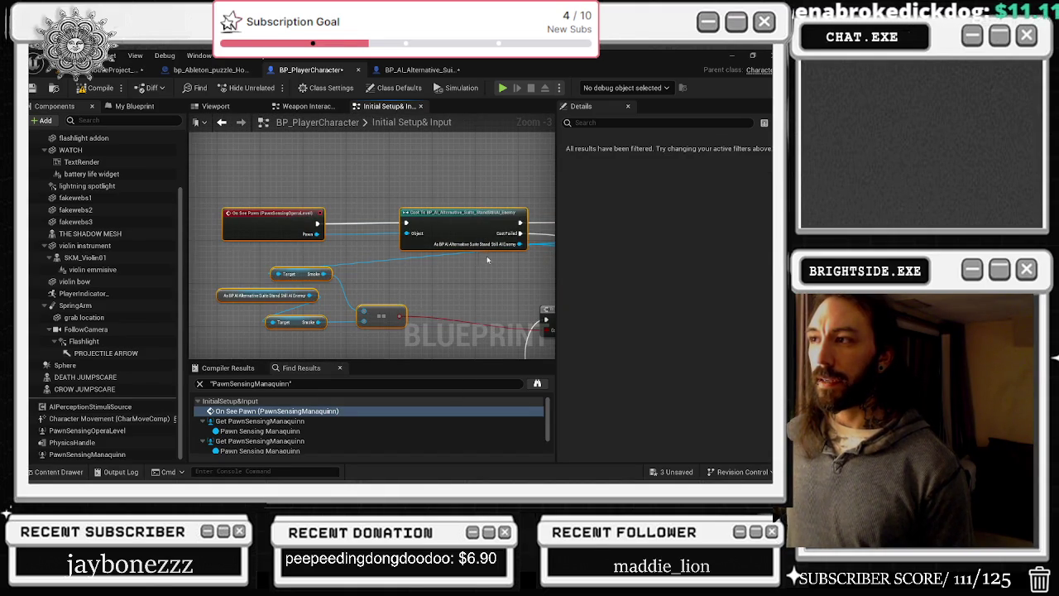
{"action": "mouse_move", "coordinate": [212, 196]}
{"action": "left_mouse_down"}
{"action": "mouse_move", "coordinate": [360, 290]}
{"action": "mouse_move", "coordinate": [343, 277]}
{"action": "mouse_move", "coordinate": [519, 259]}
{"action": "mouse_move", "coordinate": [338, 253]}
{"action": "left_mouse_up"}
{"action": "left_click", "coordinate": [338, 253]}
{"action": "left_click_drag", "start_coordinate": [239, 296], "coordinate": [165, 298]}
{"action": "mouse_move", "coordinate": [304, 260]}
{"action": "left_mouse_down"}
{"action": "mouse_move", "coordinate": [538, 252]}
{"action": "mouse_move", "coordinate": [463, 250]}
{"action": "mouse_move", "coordinate": [489, 247]}
{"action": "left_mouse_up"}
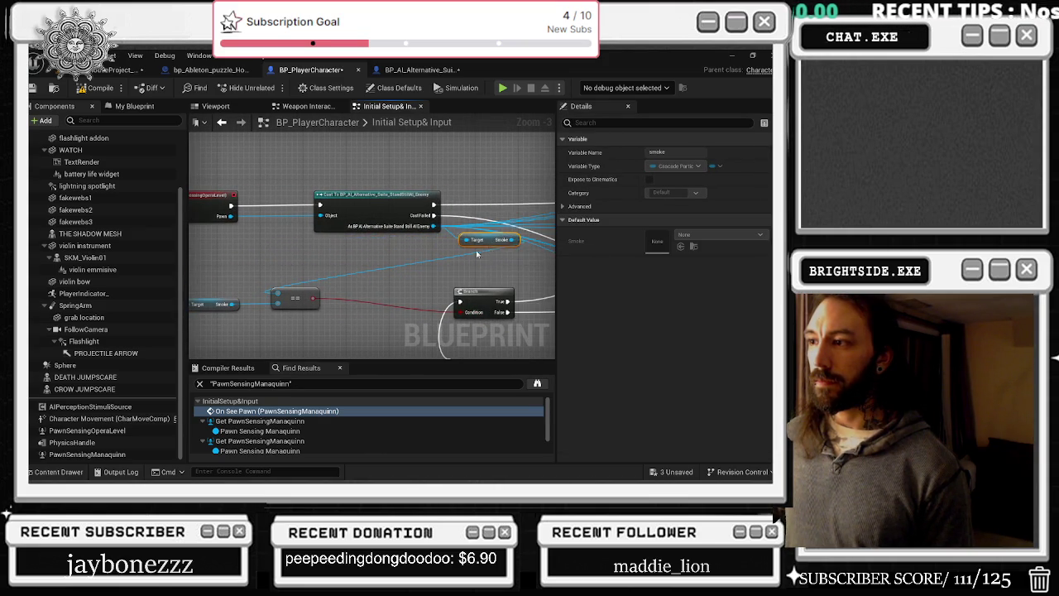
{"action": "left_click", "coordinate": [489, 247]}
{"action": "left_click_drag", "start_coordinate": [570, 232], "coordinate": [407, 232]}
{"action": "left_click", "coordinate": [358, 205]}
{"action": "left_click", "coordinate": [357, 277]}
{"action": "mouse_move", "coordinate": [357, 276]}
{"action": "left_mouse_down"}
{"action": "mouse_move", "coordinate": [496, 248]}
{"action": "mouse_move", "coordinate": [508, 256]}
{"action": "mouse_move", "coordinate": [402, 279]}
{"action": "mouse_move", "coordinate": [302, 250]}
{"action": "mouse_move", "coordinate": [397, 248]}
{"action": "mouse_move", "coordinate": [361, 245]}
{"action": "left_mouse_up"}
- Place the Target Smoke getter on the cast's wire and line up the enemy reference beside it
{"action": "left_click", "coordinate": [360, 230]}
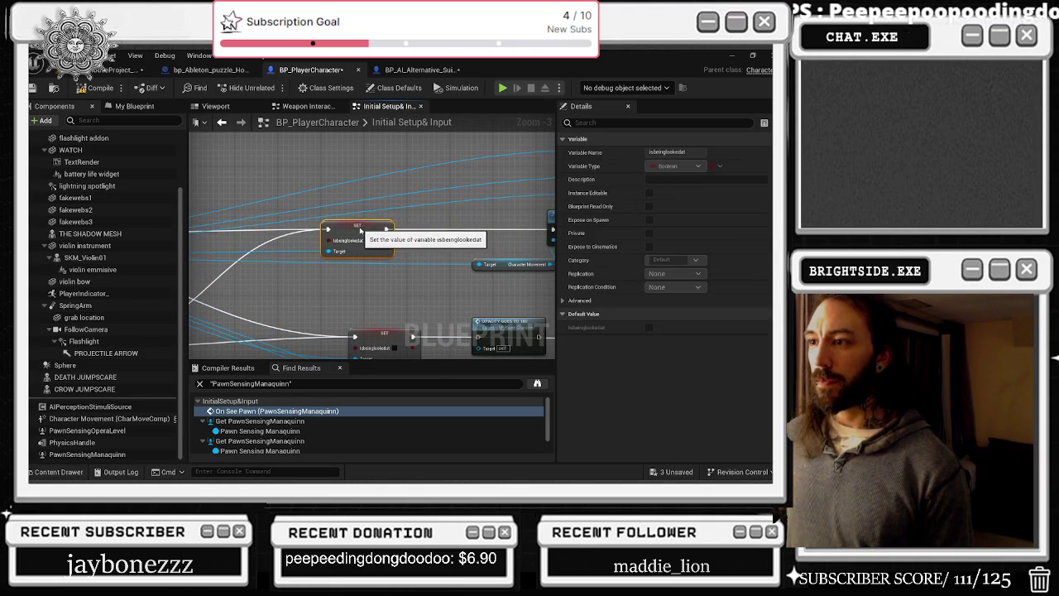
{"action": "left_click_drag", "start_coordinate": [237, 260], "coordinate": [441, 252]}
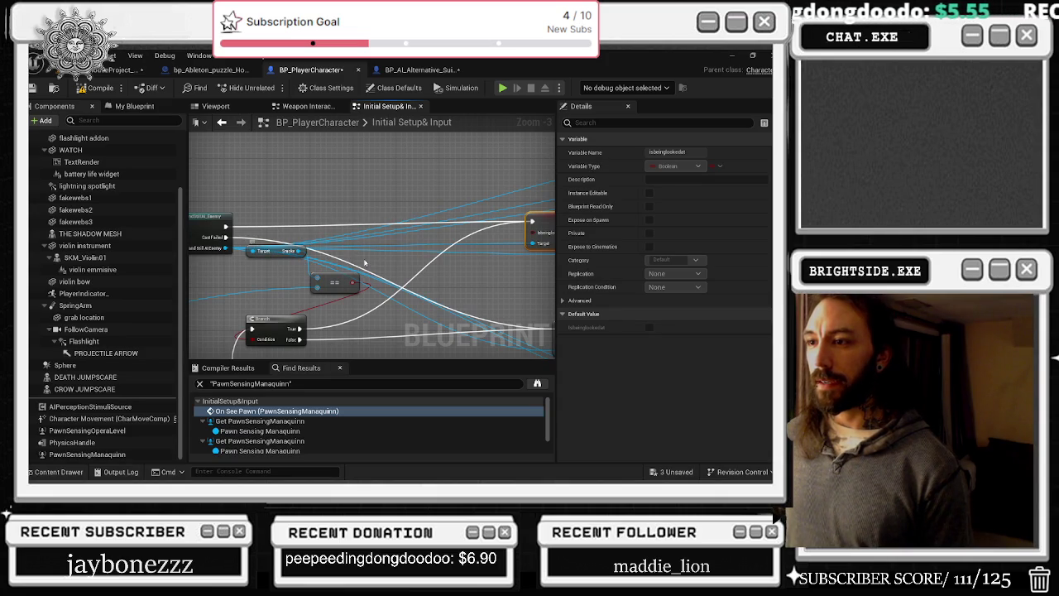
{"action": "left_click_drag", "start_coordinate": [278, 251], "coordinate": [270, 279]}
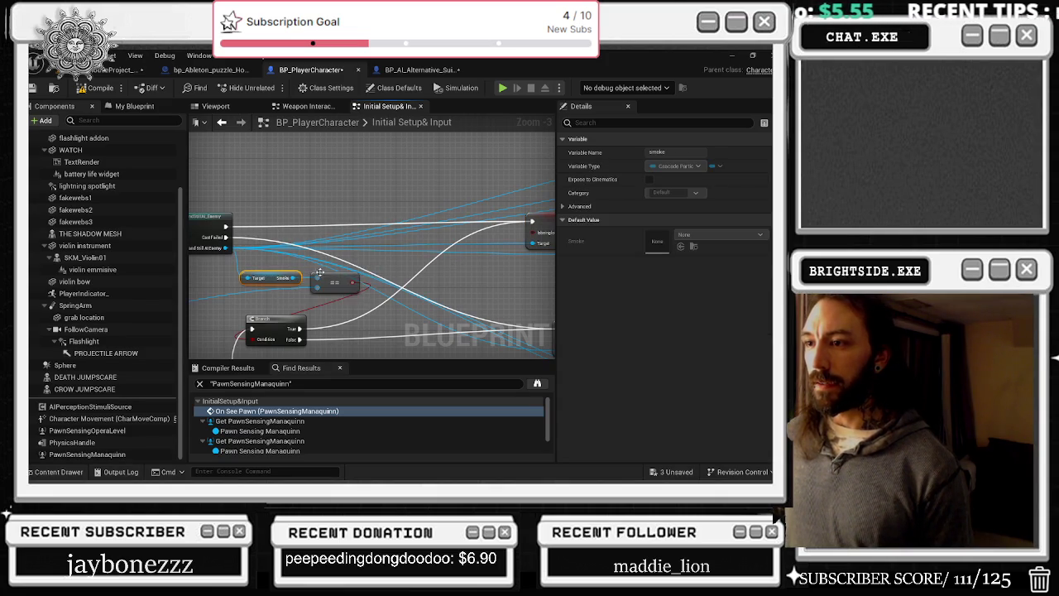
{"action": "left_click", "coordinate": [354, 285]}
{"action": "left_click_drag", "start_coordinate": [356, 284], "coordinate": [608, 243]}
{"action": "mouse_move", "coordinate": [302, 289]}
{"action": "left_mouse_down"}
{"action": "mouse_move", "coordinate": [347, 258]}
{"action": "mouse_move", "coordinate": [475, 256]}
{"action": "left_mouse_up"}
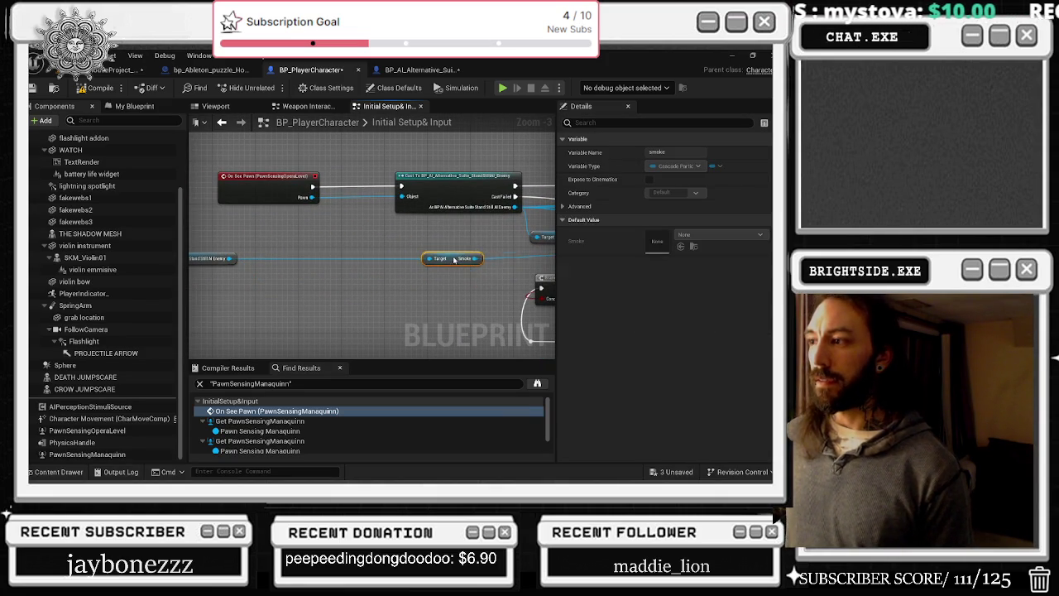
{"action": "left_click_drag", "start_coordinate": [200, 263], "coordinate": [373, 242]}
{"action": "left_click_drag", "start_coordinate": [506, 234], "coordinate": [299, 220]}
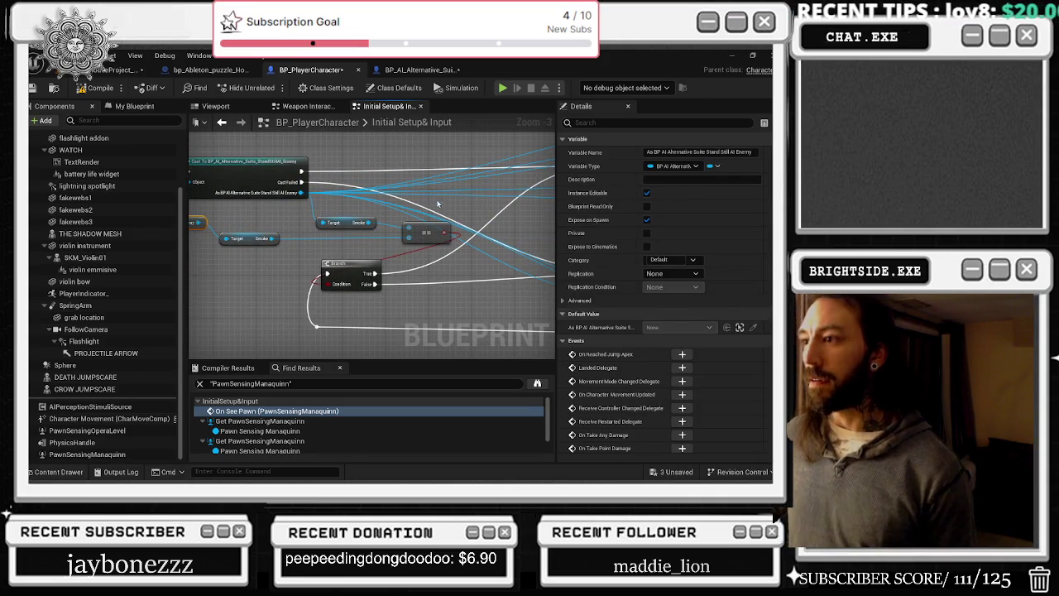
- Move the Branch node further right, toward the Disable Movement and opacity nodes
{"action": "scroll", "coordinate": [329, 276], "scroll_direction": "down", "scroll_amount": 2}
{"action": "mouse_move", "coordinate": [369, 272]}
{"action": "left_mouse_down"}
{"action": "mouse_move", "coordinate": [437, 268]}
{"action": "mouse_move", "coordinate": [348, 246]}
{"action": "left_mouse_up"}
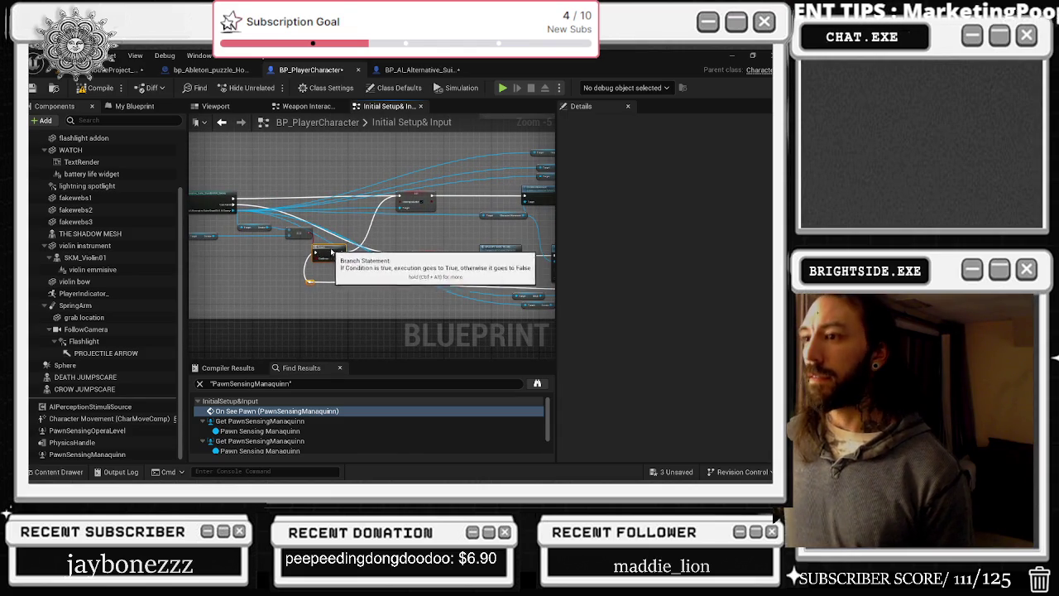
{"action": "scroll", "coordinate": [418, 252], "scroll_direction": "up", "scroll_amount": 2}
{"action": "mouse_move", "coordinate": [417, 252]}
{"action": "left_mouse_down"}
{"action": "mouse_move", "coordinate": [550, 266]}
{"action": "mouse_move", "coordinate": [536, 265]}
{"action": "left_mouse_up"}
{"action": "left_click_drag", "start_coordinate": [536, 265], "coordinate": [212, 296]}
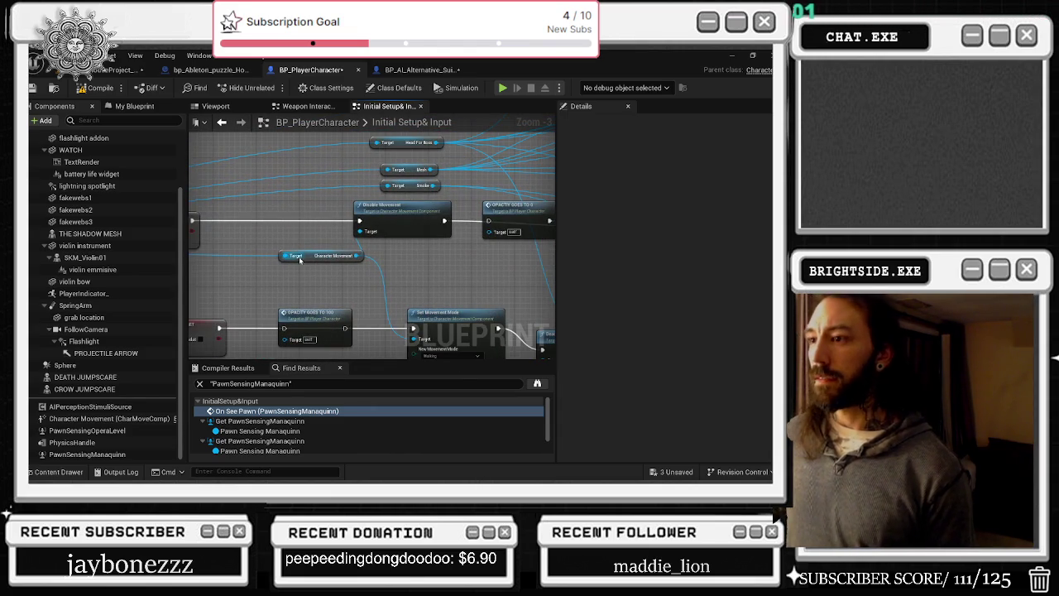
- Nudge the Character Movement getter and inspect the Head For Boss, Delay, Activate and Set Visibility nodes
{"action": "left_click_drag", "start_coordinate": [327, 256], "coordinate": [310, 256]}
{"action": "left_click_drag", "start_coordinate": [380, 269], "coordinate": [342, 285]}
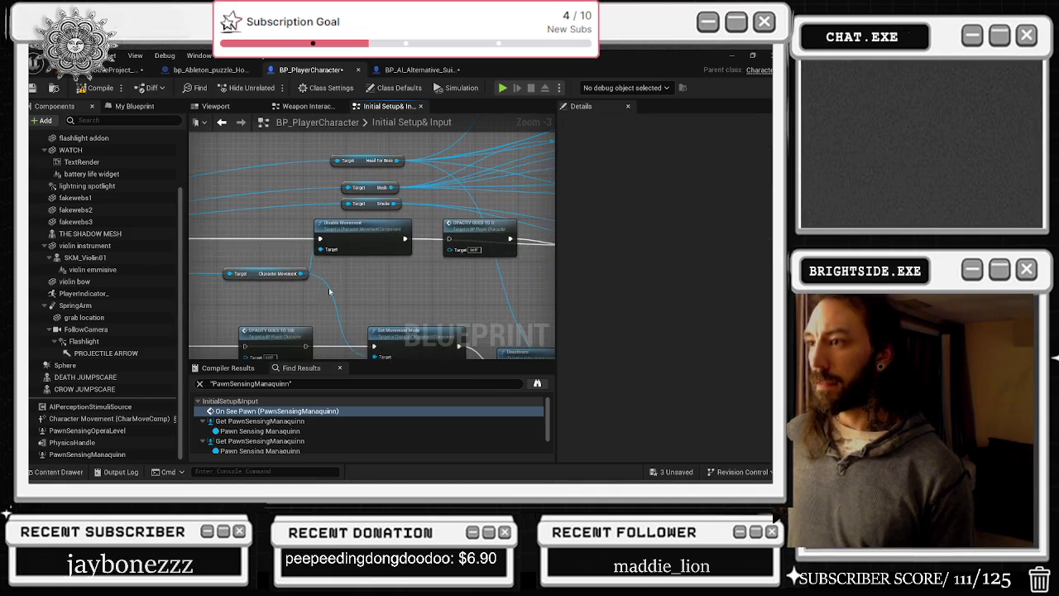
{"action": "left_click", "coordinate": [367, 172]}
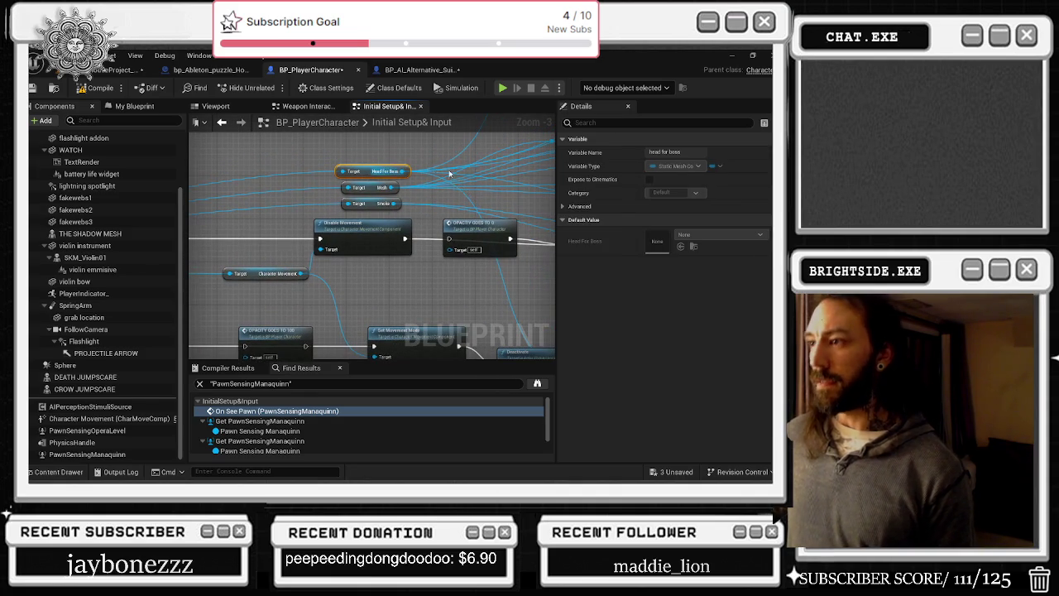
{"action": "left_click_drag", "start_coordinate": [474, 238], "coordinate": [290, 236]}
{"action": "left_click", "coordinate": [413, 240]}
{"action": "mouse_move", "coordinate": [414, 240]}
{"action": "left_mouse_down"}
{"action": "mouse_move", "coordinate": [338, 225]}
{"action": "mouse_move", "coordinate": [427, 203]}
{"action": "mouse_move", "coordinate": [279, 206]}
{"action": "left_mouse_up"}
{"action": "left_click", "coordinate": [286, 248]}
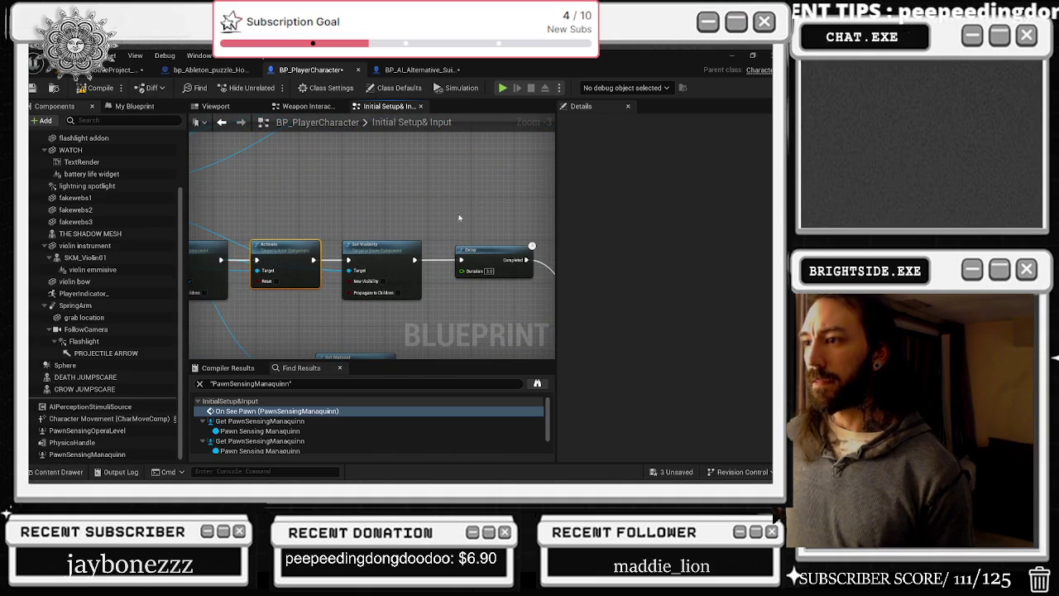
{"action": "mouse_move", "coordinate": [370, 215]}
{"action": "left_mouse_down"}
{"action": "mouse_move", "coordinate": [396, 219]}
{"action": "mouse_move", "coordinate": [320, 215]}
{"action": "mouse_move", "coordinate": [559, 234]}
{"action": "left_mouse_up"}
{"action": "left_click", "coordinate": [335, 251]}
{"action": "scroll", "coordinate": [358, 226], "scroll_direction": "down", "scroll_amount": 1}
- Review the On See Pawn chain through its Delay node, then show Character Movement's settings
{"action": "mouse_move", "coordinate": [248, 190]}
{"action": "left_mouse_down"}
{"action": "mouse_move", "coordinate": [554, 221]}
{"action": "mouse_move", "coordinate": [439, 221]}
{"action": "left_mouse_up"}
{"action": "left_click_drag", "start_coordinate": [389, 259], "coordinate": [279, 189]}
{"action": "left_click_drag", "start_coordinate": [528, 280], "coordinate": [437, 279]}
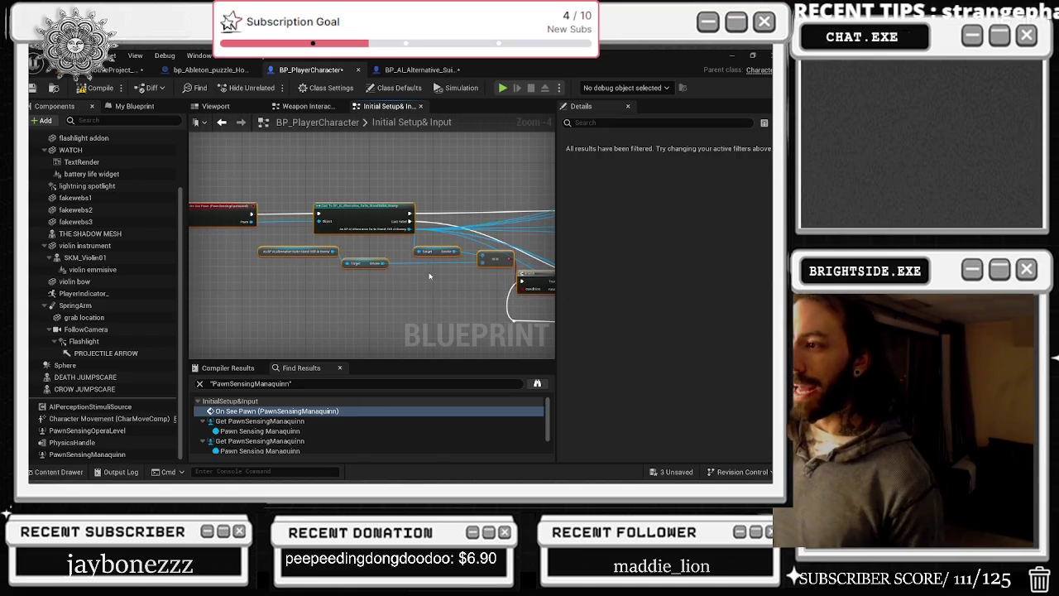
{"action": "left_click_drag", "start_coordinate": [364, 284], "coordinate": [331, 231]}
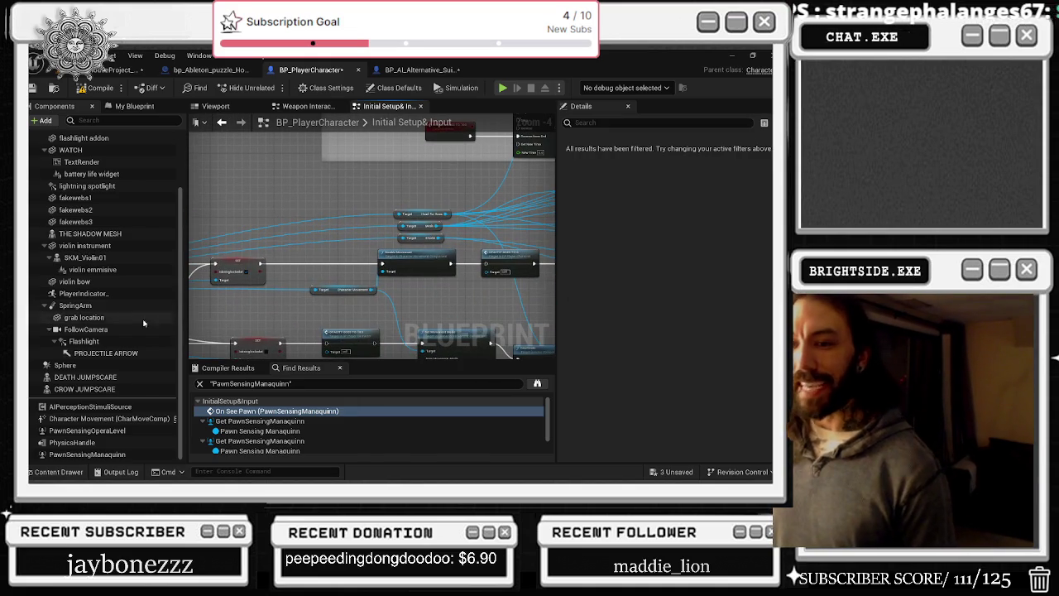
{"action": "left_click_drag", "start_coordinate": [437, 320], "coordinate": [330, 316]}
{"action": "left_click", "coordinate": [468, 256]}
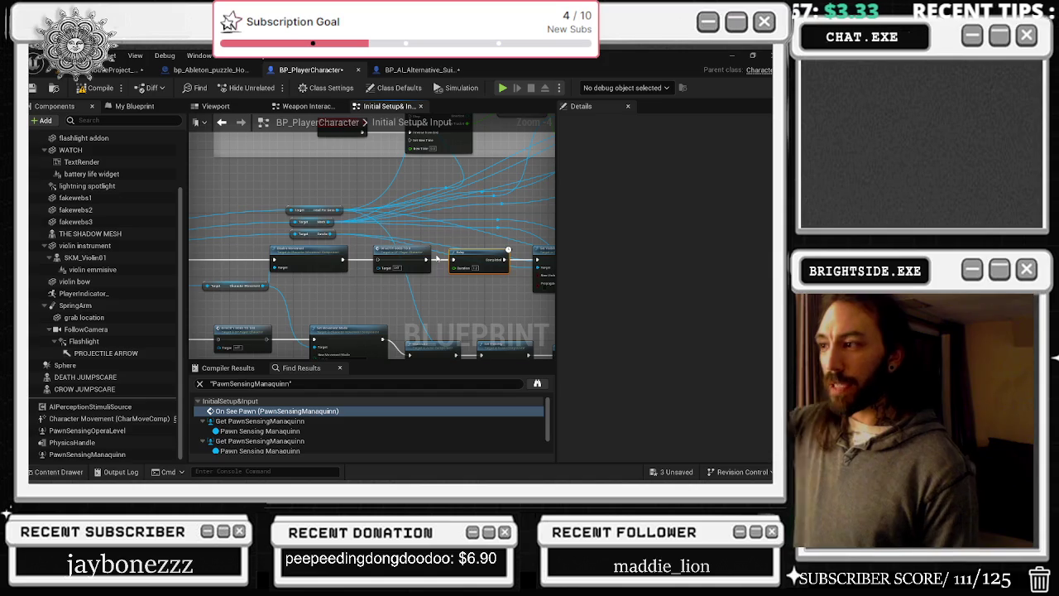
{"action": "left_click_drag", "start_coordinate": [436, 259], "coordinate": [530, 281]}
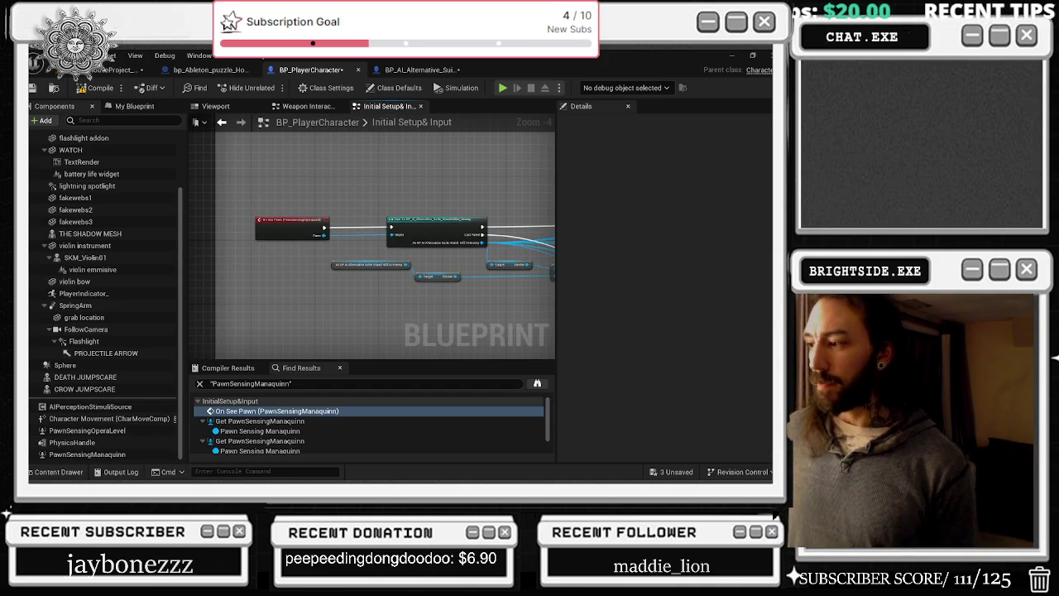
{"action": "left_click", "coordinate": [51, 419]}
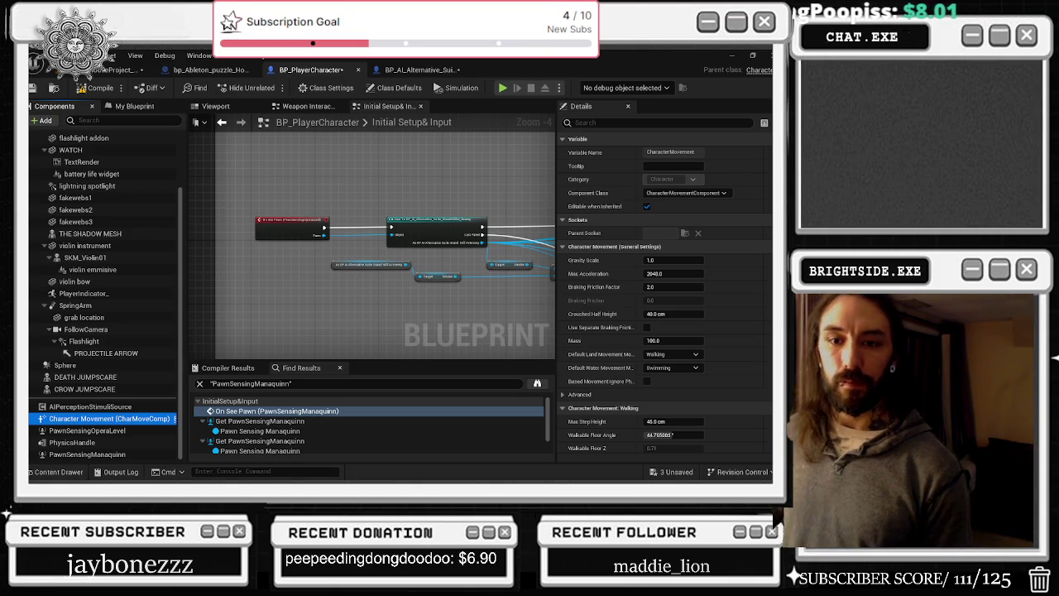
- Pan the player character graph to show more of its nodes
{"action": "left_click_drag", "start_coordinate": [365, 175], "coordinate": [259, 192]}
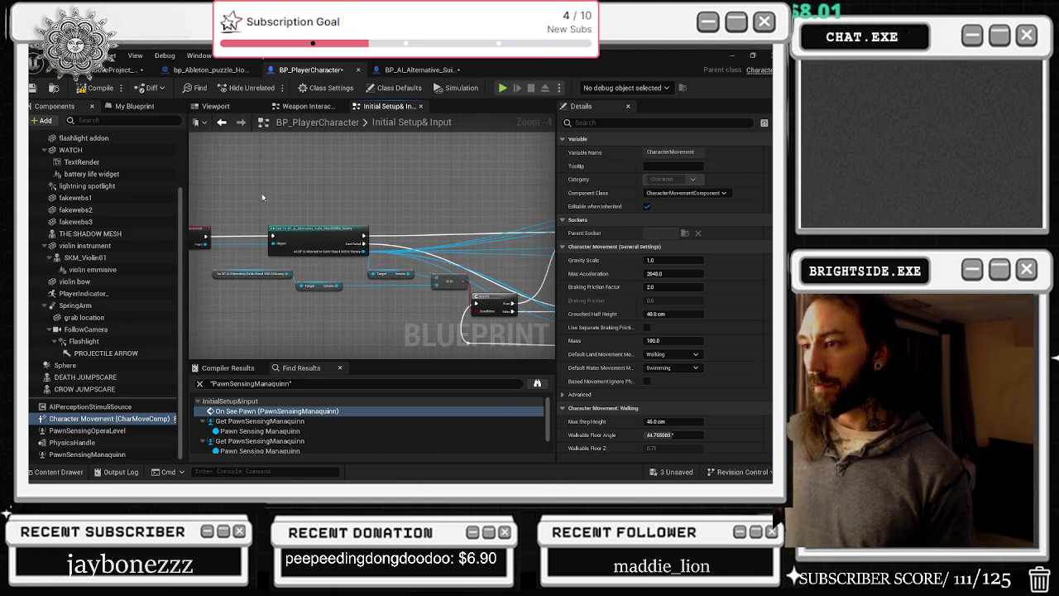
- Find PawnSensingOperaLevel references by name and jump to its getter near the Destroy Component nodes
{"action": "left_click", "coordinate": [115, 443]}
{"action": "right_click", "coordinate": [115, 430]}
{"action": "mouse_move", "coordinate": [149, 288]}
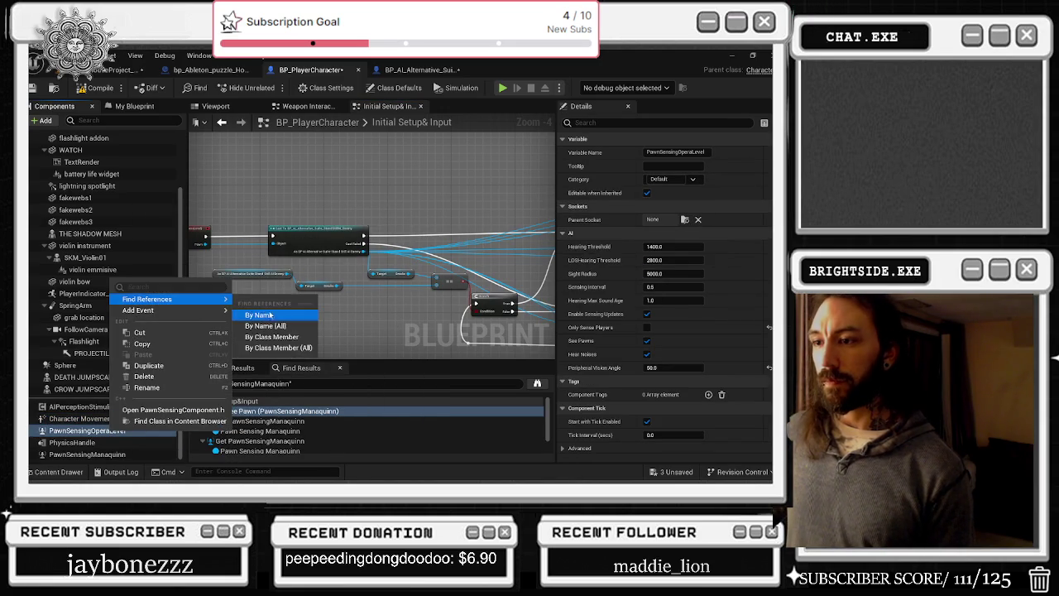
{"action": "left_click", "coordinate": [265, 316]}
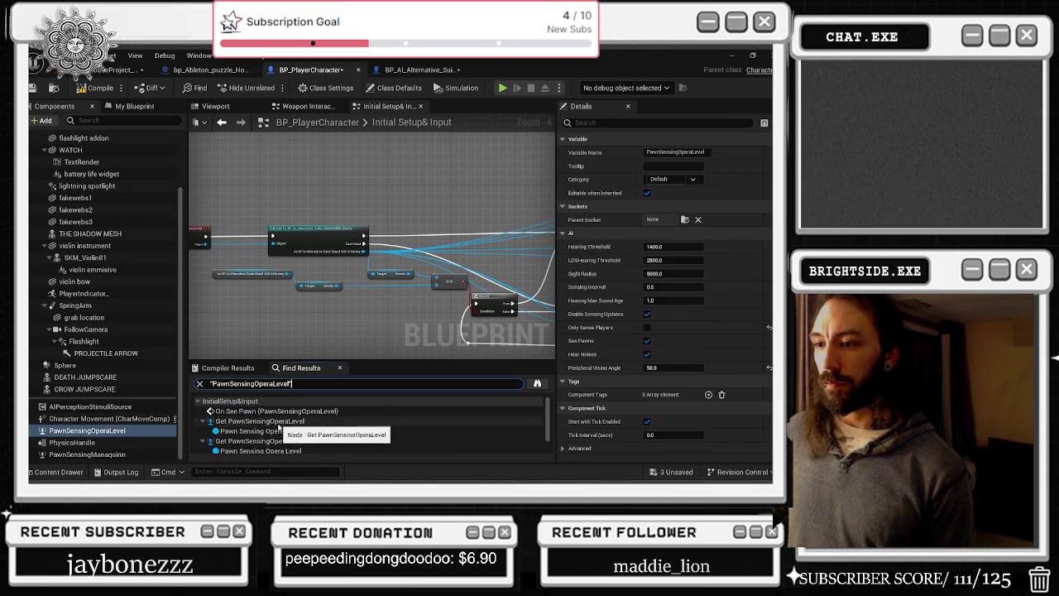
{"action": "scroll", "coordinate": [308, 434], "scroll_direction": "up", "scroll_amount": 1}
{"action": "double_click", "coordinate": [309, 420]}
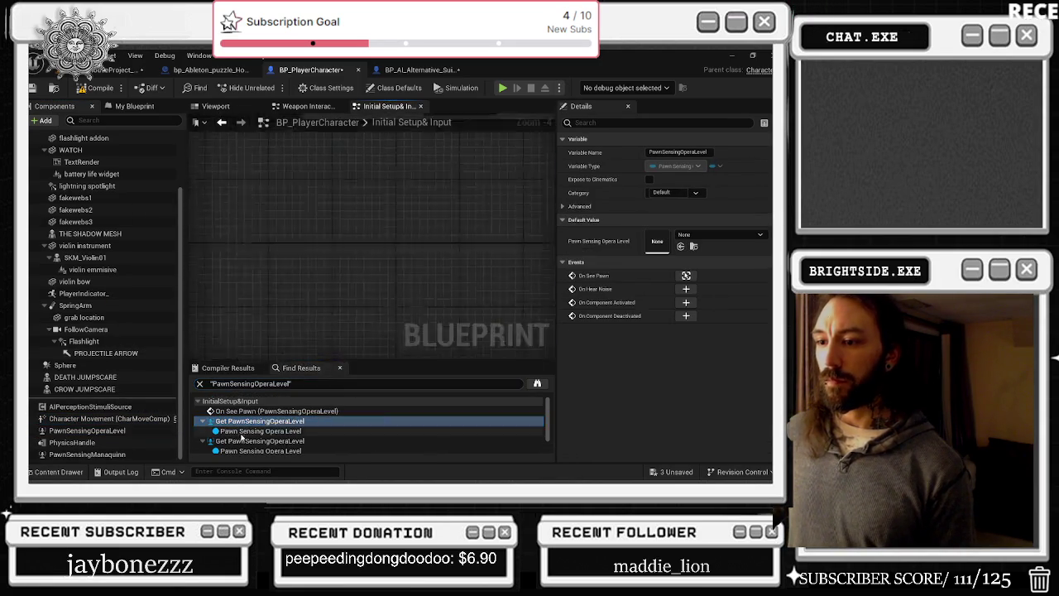
{"action": "scroll", "coordinate": [325, 185], "scroll_direction": "down", "scroll_amount": 3}
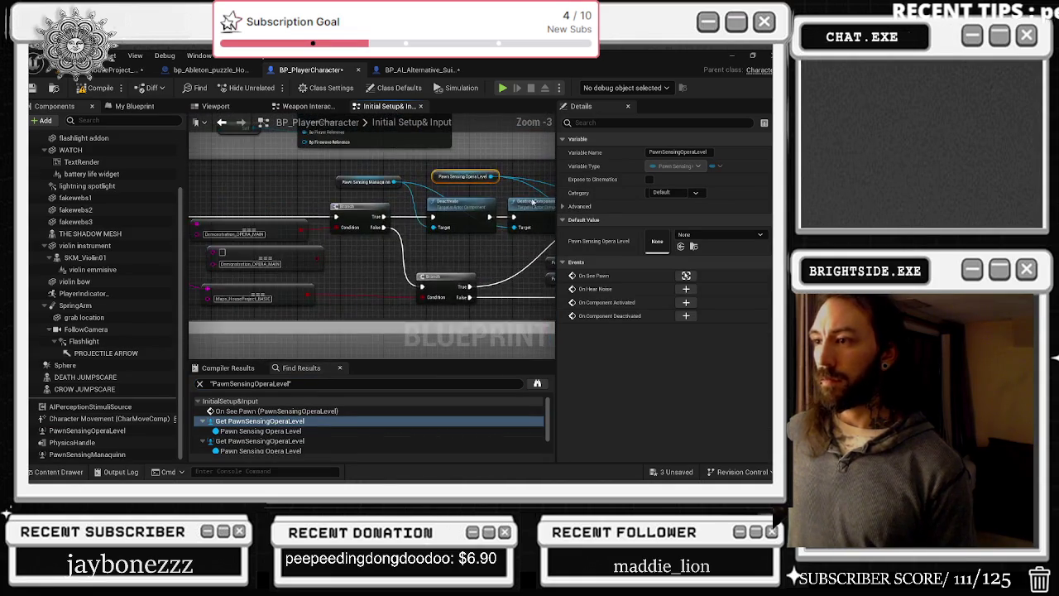
{"action": "mouse_move", "coordinate": [442, 236]}
{"action": "left_mouse_down"}
{"action": "mouse_move", "coordinate": [407, 232]}
{"action": "mouse_move", "coordinate": [418, 252]}
{"action": "mouse_move", "coordinate": [455, 256]}
{"action": "mouse_move", "coordinate": [435, 260]}
{"action": "mouse_move", "coordinate": [377, 230]}
{"action": "left_mouse_up"}
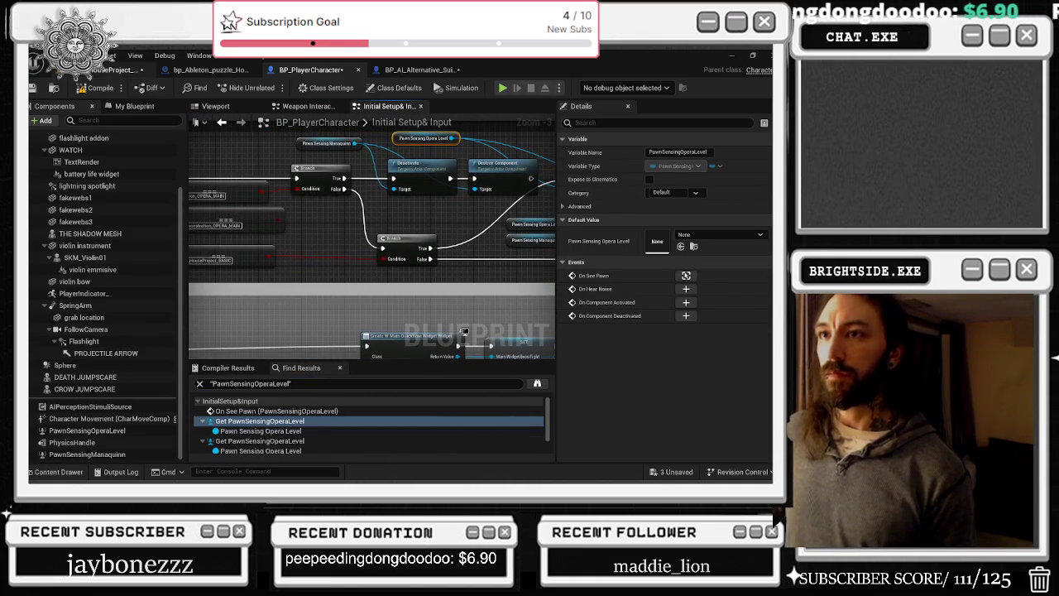
{"action": "mouse_move", "coordinate": [464, 325]}
{"action": "left_mouse_down"}
{"action": "mouse_move", "coordinate": [213, 267]}
{"action": "mouse_move", "coordinate": [477, 239]}
{"action": "mouse_move", "coordinate": [394, 271]}
{"action": "mouse_move", "coordinate": [336, 250]}
{"action": "mouse_move", "coordinate": [409, 240]}
{"action": "left_mouse_up"}
- Wire the Pawn Sensing Opera Level getter into Destroy Component's target
{"action": "mouse_move", "coordinate": [284, 225]}
{"action": "left_mouse_down"}
{"action": "mouse_move", "coordinate": [337, 219]}
{"action": "mouse_move", "coordinate": [221, 203]}
{"action": "left_mouse_up"}
{"action": "left_click", "coordinate": [248, 231]}
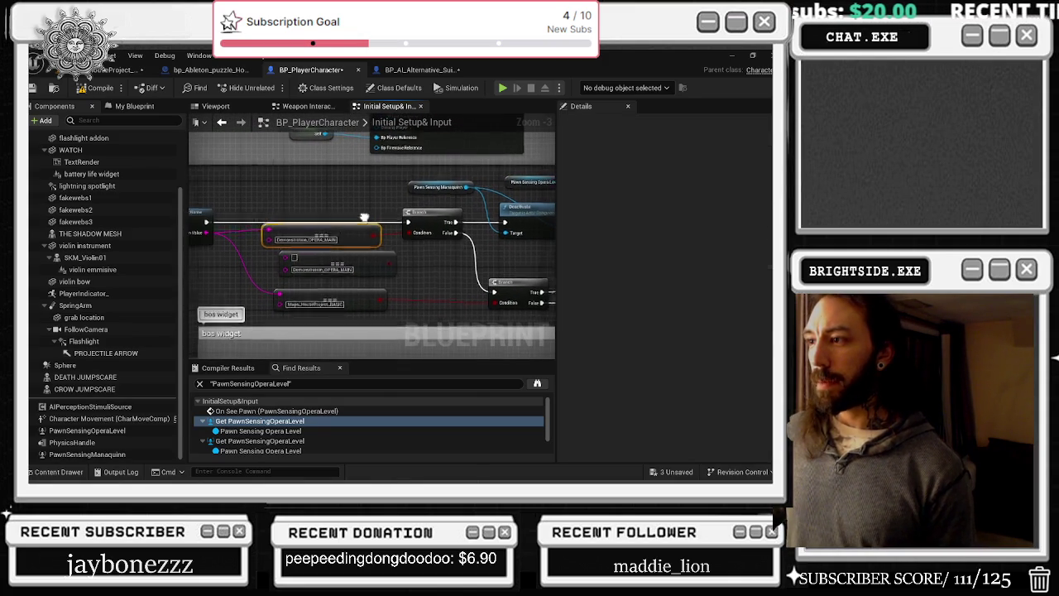
{"action": "left_click", "coordinate": [467, 203]}
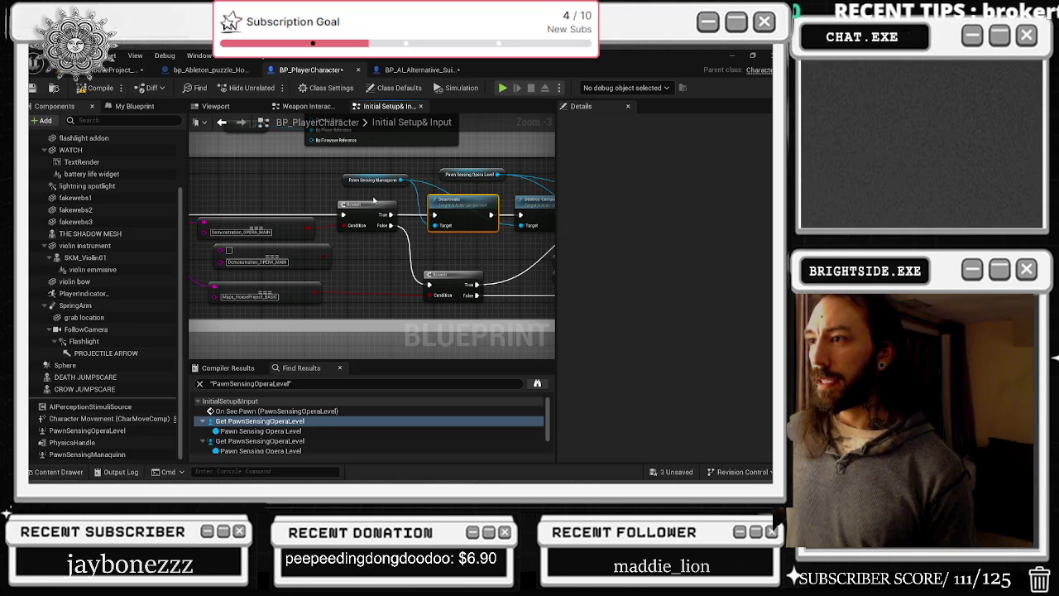
{"action": "left_click_drag", "start_coordinate": [372, 198], "coordinate": [322, 211]}
{"action": "left_click", "coordinate": [319, 192]}
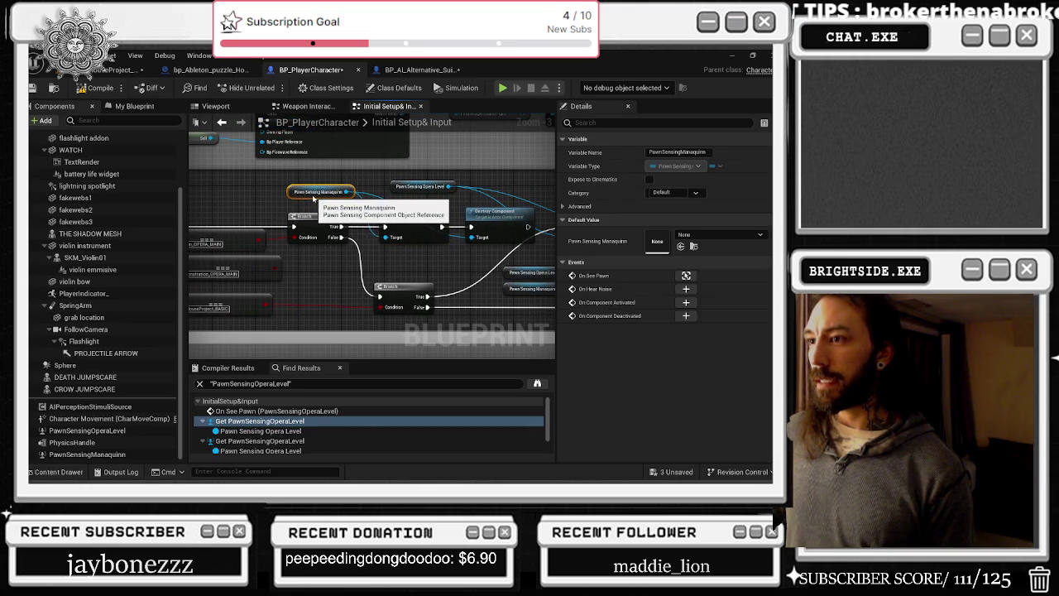
{"action": "mouse_move", "coordinate": [419, 185]}
{"action": "left_mouse_down"}
{"action": "mouse_move", "coordinate": [491, 191]}
{"action": "mouse_move", "coordinate": [274, 193]}
{"action": "left_mouse_up"}
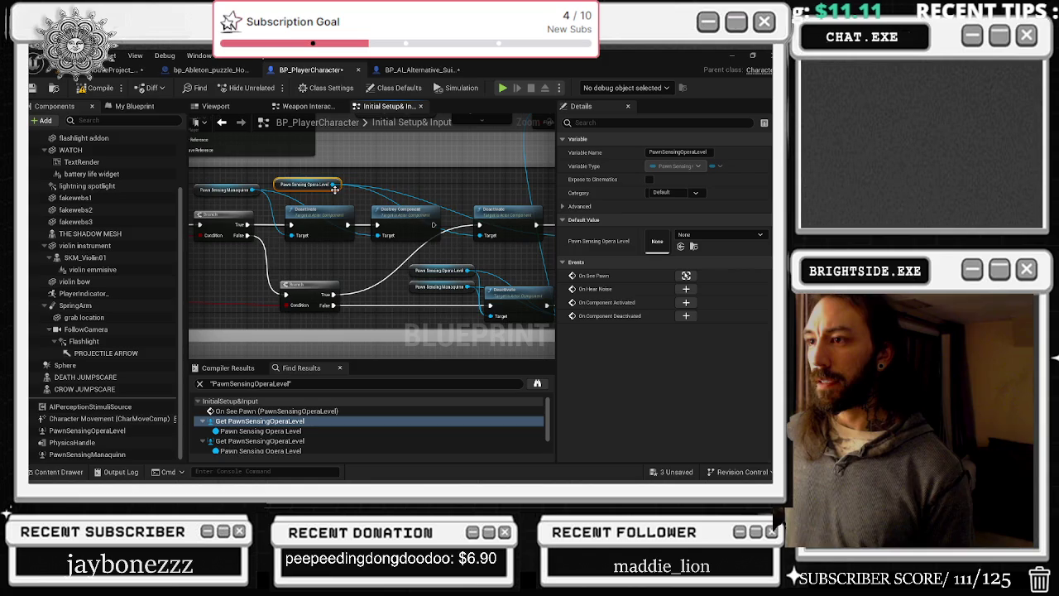
{"action": "left_click_drag", "start_coordinate": [331, 185], "coordinate": [377, 235]}
- Delete the duplicate Demonstration_OPERA_MAIN node and review the remaining sensing logic
{"action": "scroll", "coordinate": [276, 195], "scroll_direction": "up", "scroll_amount": 1}
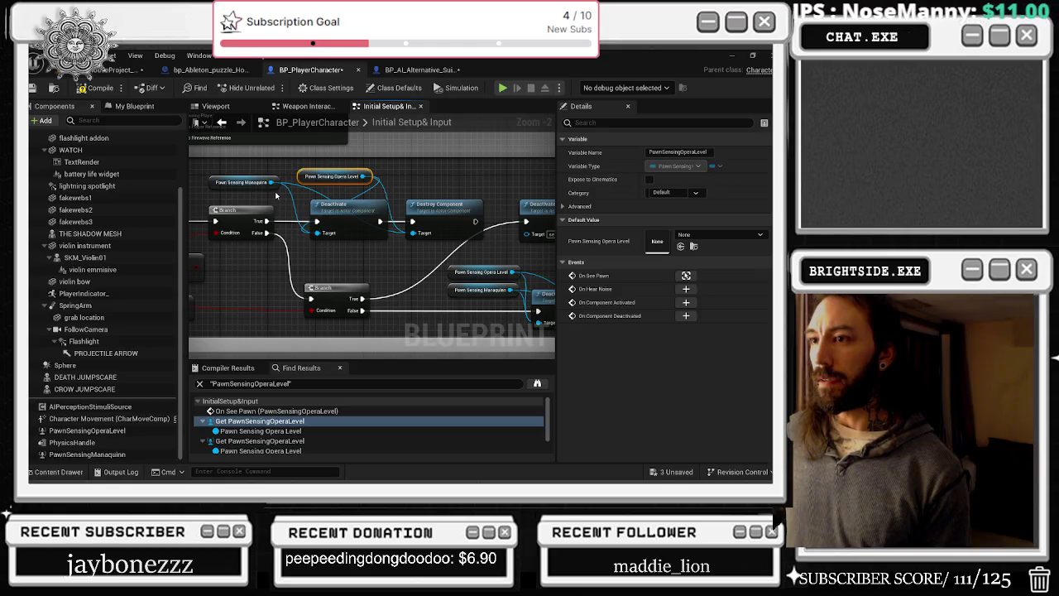
{"action": "left_click_drag", "start_coordinate": [284, 212], "coordinate": [514, 247]}
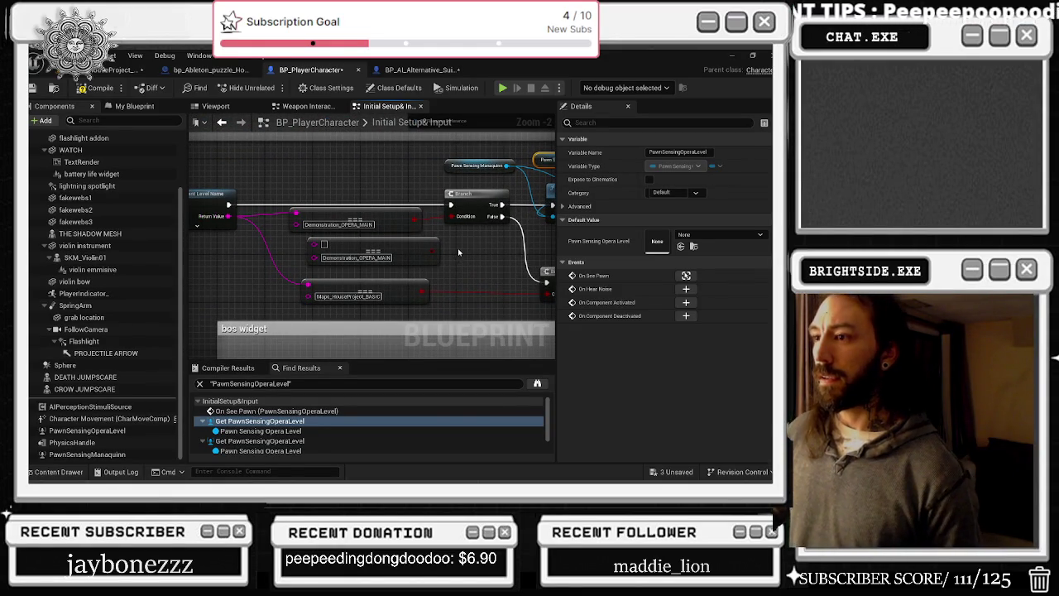
{"action": "key", "text": "Delete"}
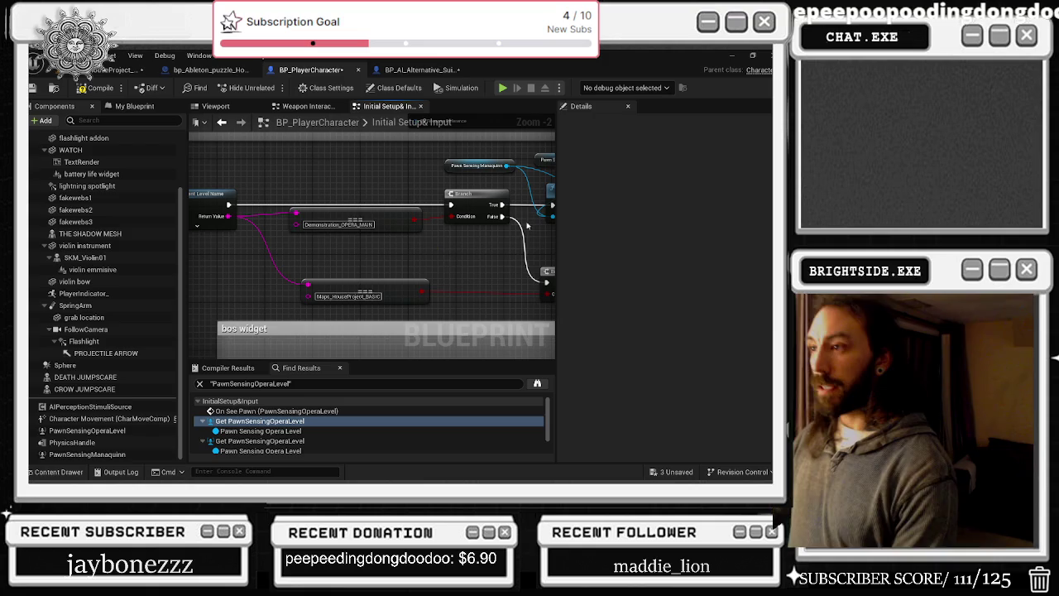
{"action": "scroll", "coordinate": [449, 257], "scroll_direction": "down", "scroll_amount": 2}
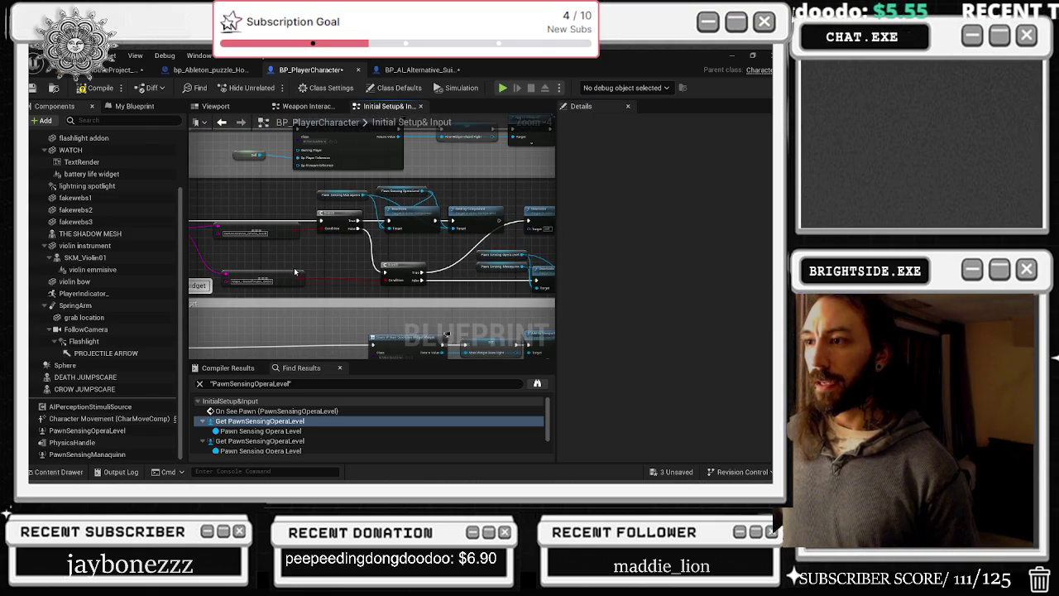
{"action": "left_click_drag", "start_coordinate": [281, 270], "coordinate": [244, 265]}
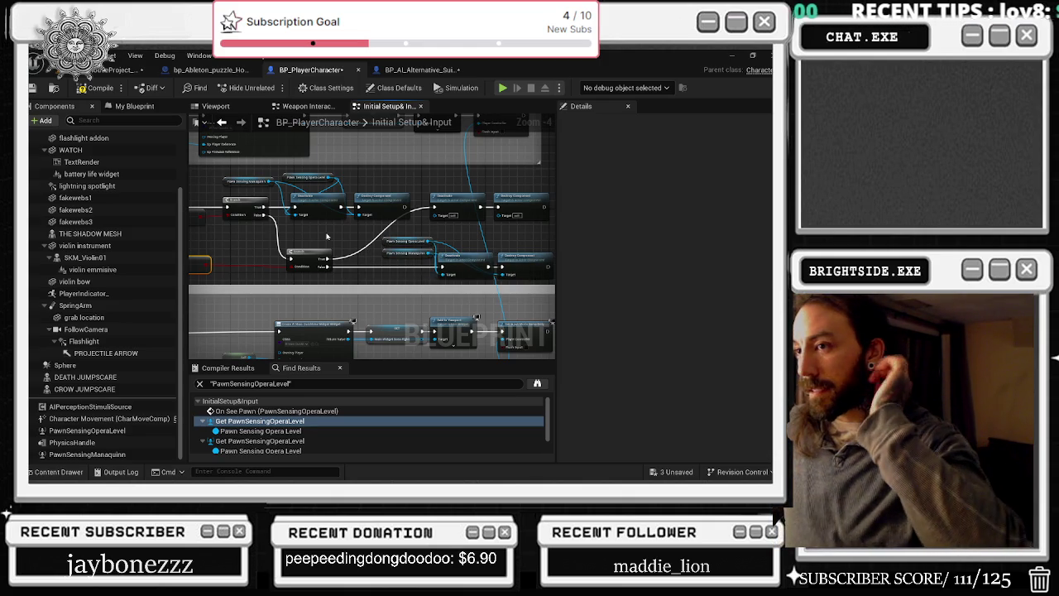
{"action": "left_click_drag", "start_coordinate": [328, 237], "coordinate": [375, 242]}
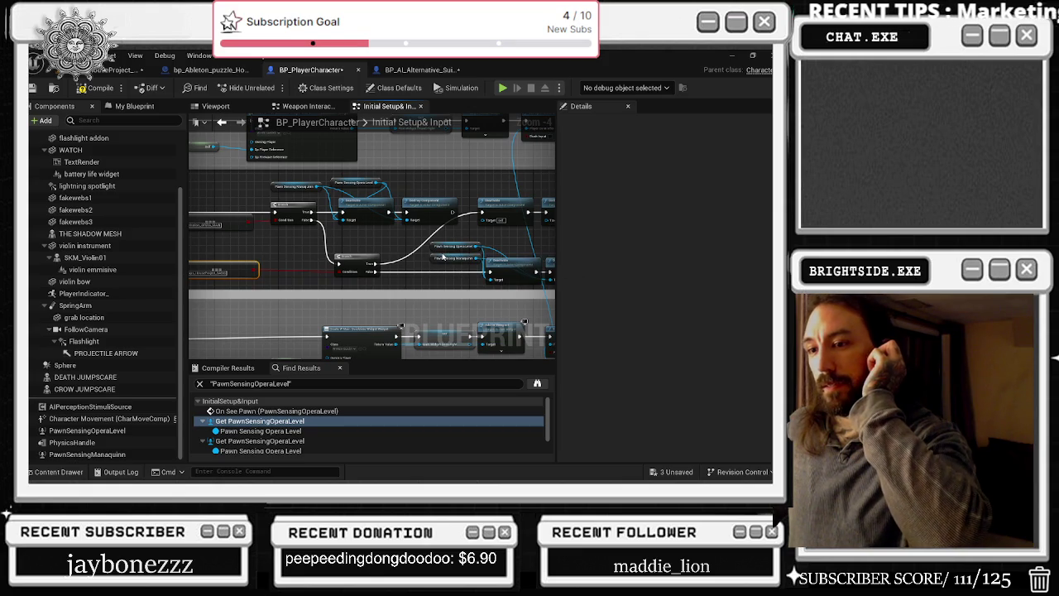
- Select PawnSensingManaquinn and jump to the opera-level On See Pawn event
{"action": "left_click", "coordinate": [107, 455]}
{"action": "double_click", "coordinate": [273, 412]}
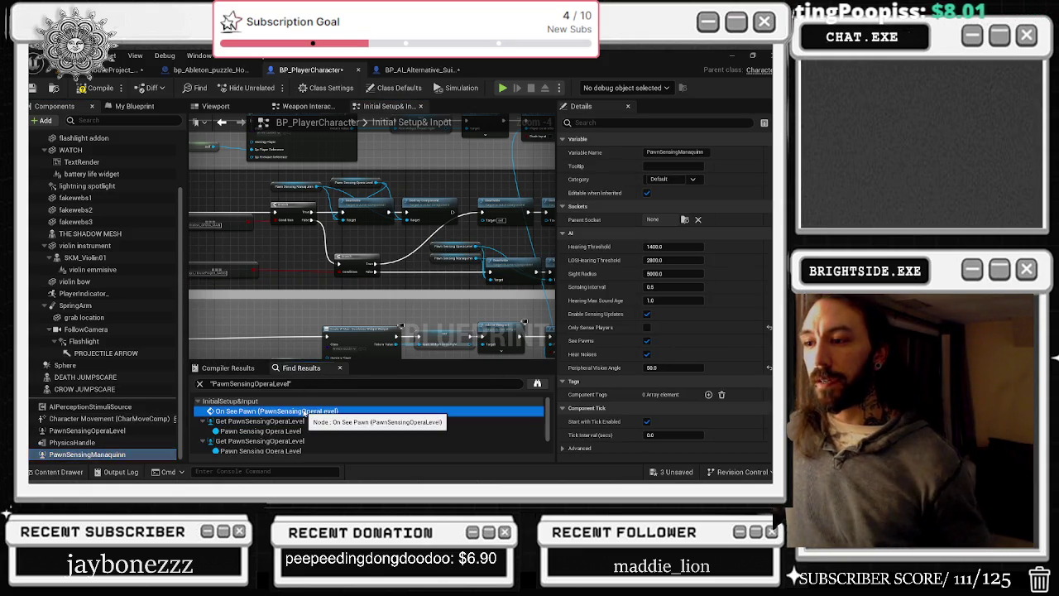
{"action": "scroll", "coordinate": [464, 285], "scroll_direction": "up", "scroll_amount": 2}
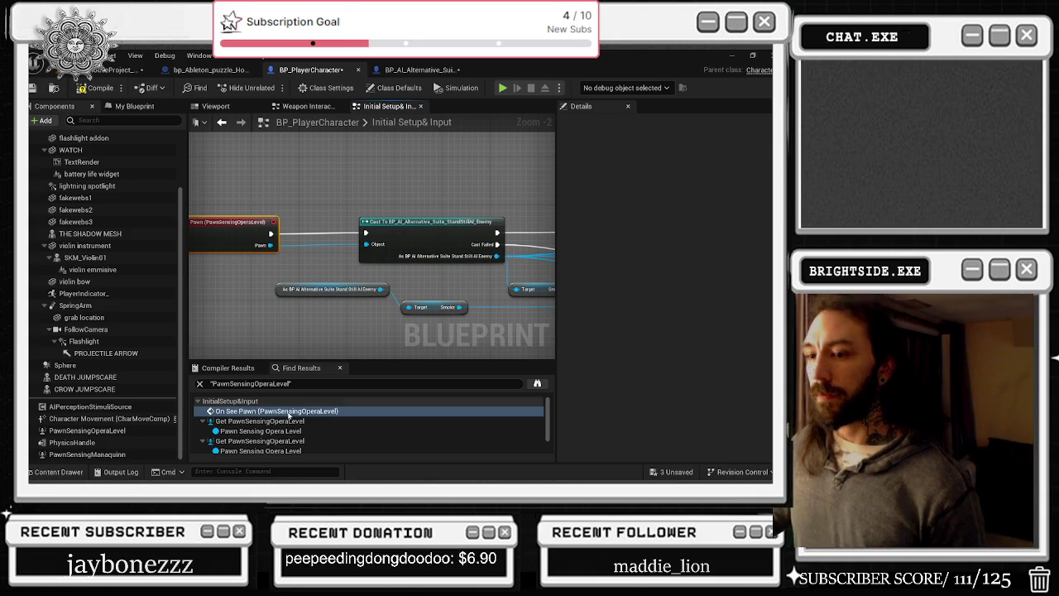
- Find PawnSensingManaquinn references and move its On See Pawn event beside its Cast node
{"action": "right_click", "coordinate": [154, 454]}
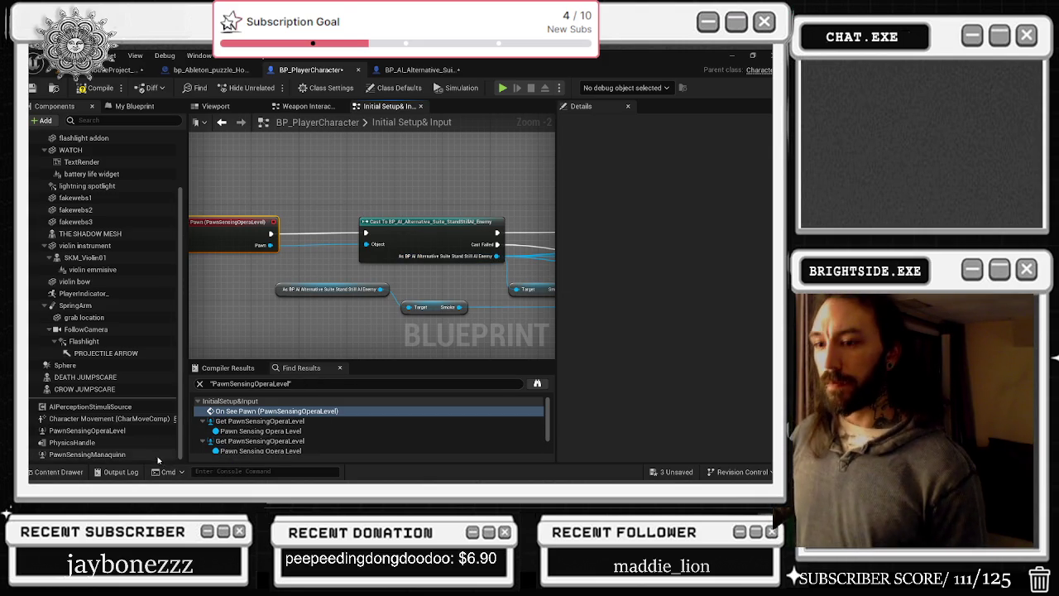
{"action": "mouse_move", "coordinate": [199, 323]}
{"action": "left_click", "coordinate": [302, 338]}
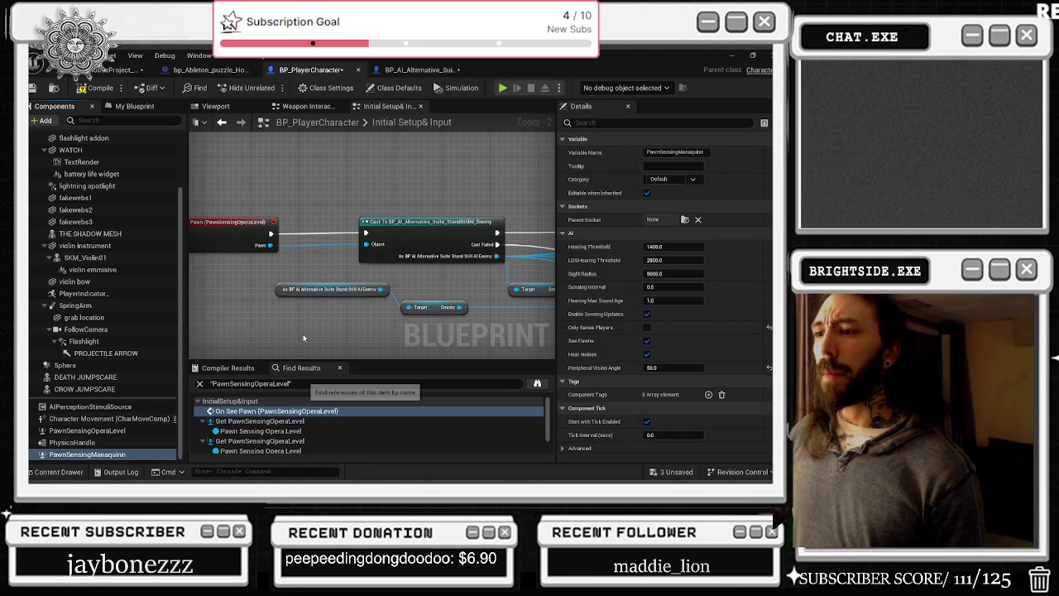
{"action": "left_click", "coordinate": [281, 412]}
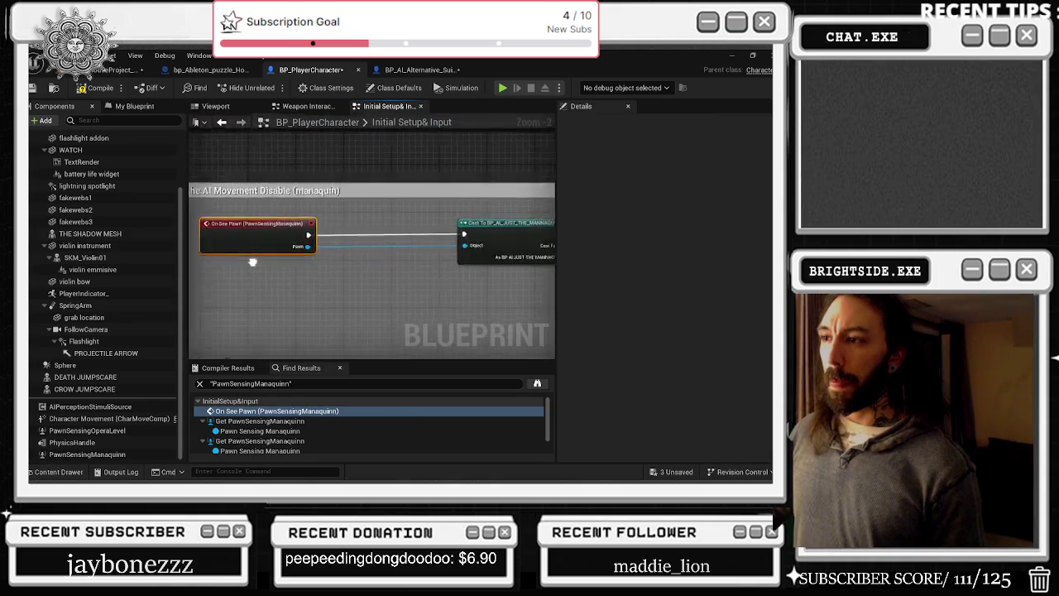
{"action": "left_click_drag", "start_coordinate": [251, 246], "coordinate": [322, 247]}
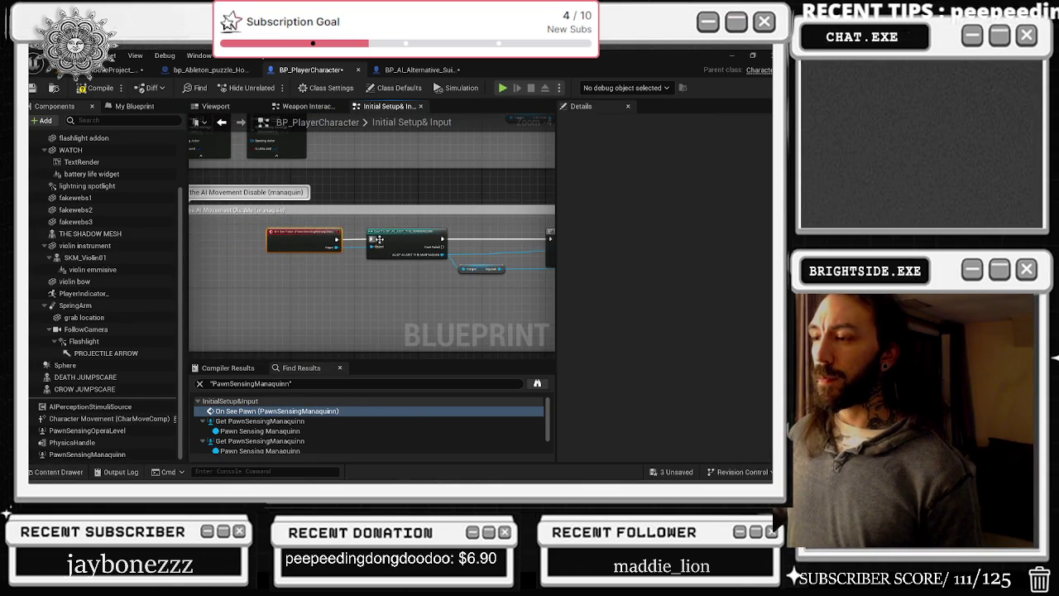
{"action": "left_click_drag", "start_coordinate": [251, 241], "coordinate": [288, 243]}
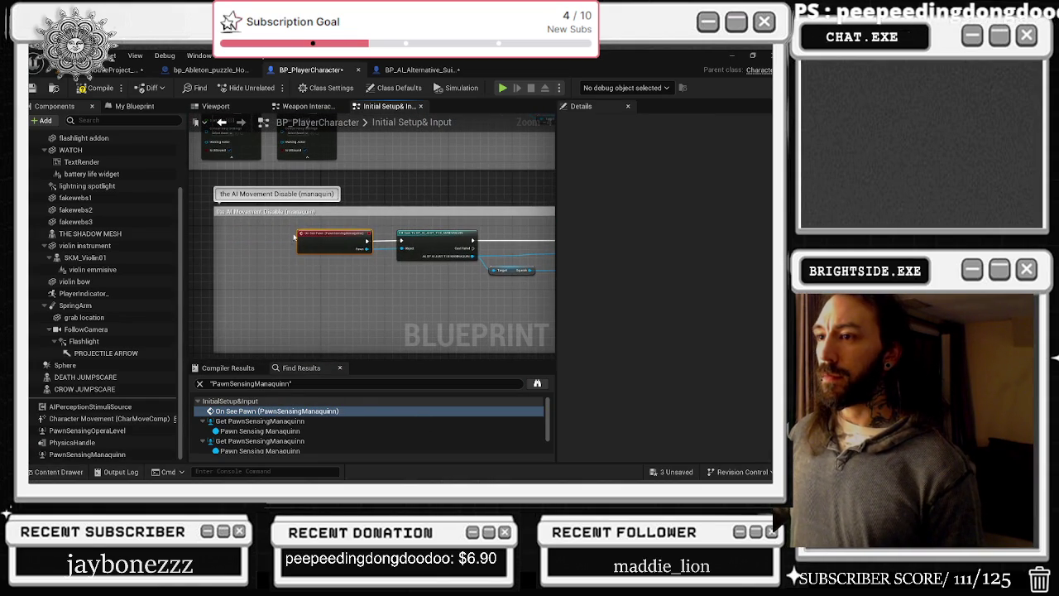
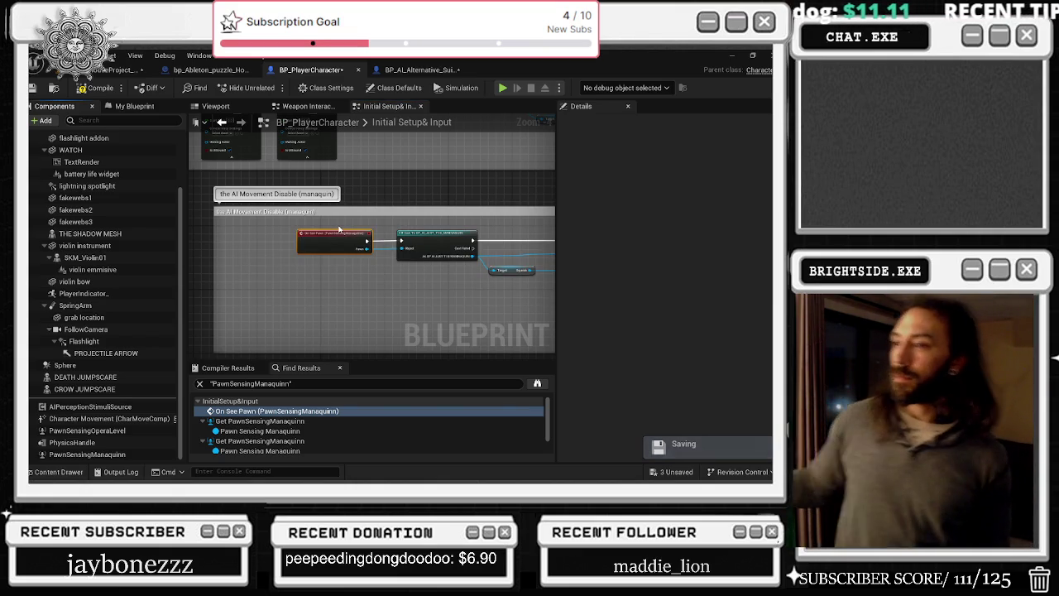
- Pan the graph across the AI Movement Disable, Delay and Set Visibility nodes
{"action": "mouse_move", "coordinate": [339, 230]}
{"action": "left_mouse_down"}
{"action": "mouse_move", "coordinate": [280, 210]}
{"action": "mouse_move", "coordinate": [374, 223]}
{"action": "mouse_move", "coordinate": [338, 259]}
{"action": "left_mouse_up"}
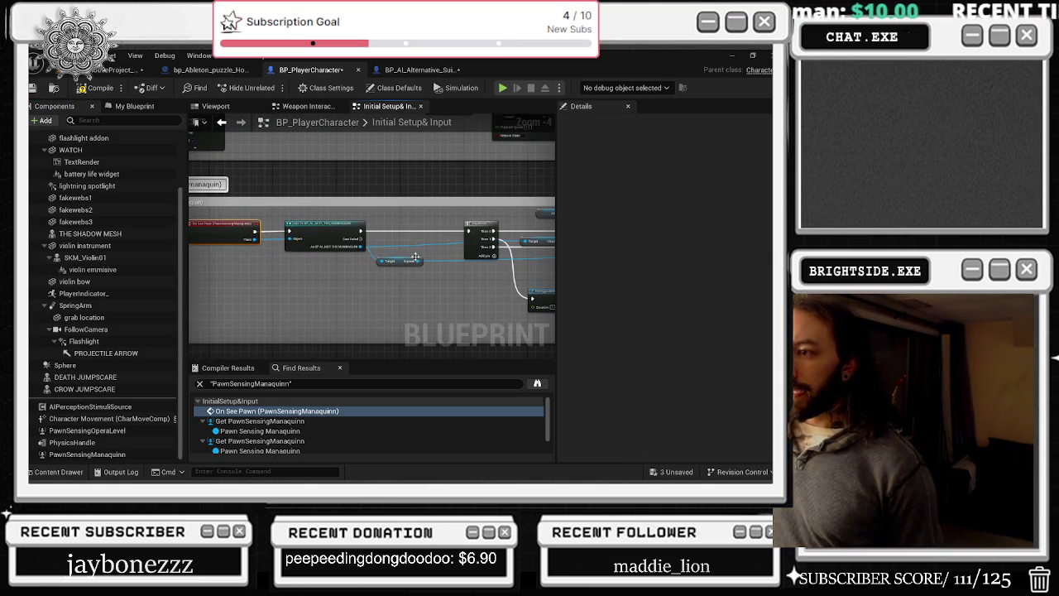
{"action": "scroll", "coordinate": [404, 237], "scroll_direction": "down", "scroll_amount": 6}
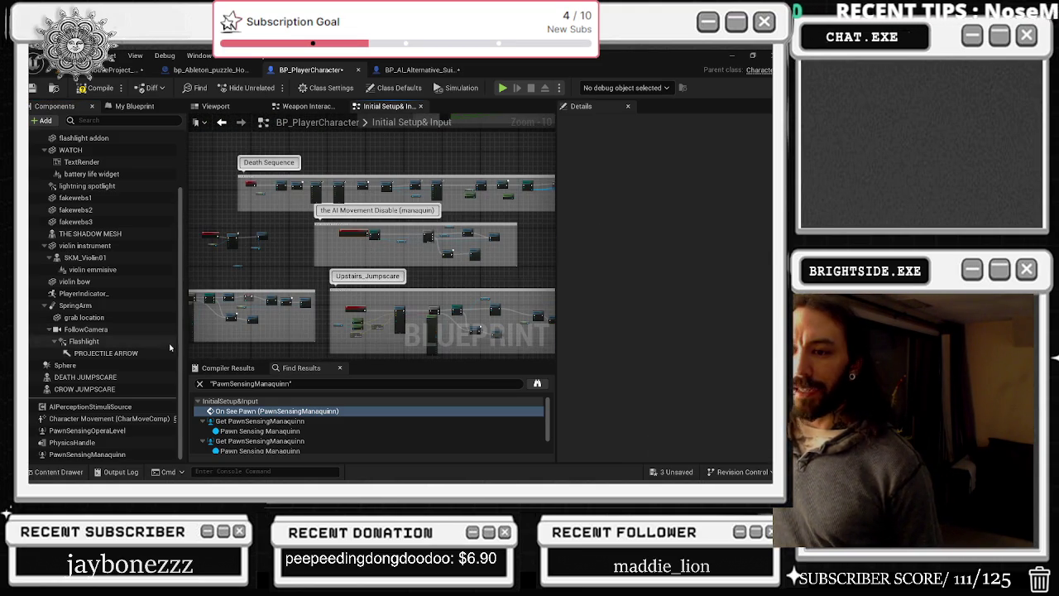
{"action": "scroll", "coordinate": [381, 241], "scroll_direction": "up", "scroll_amount": 6}
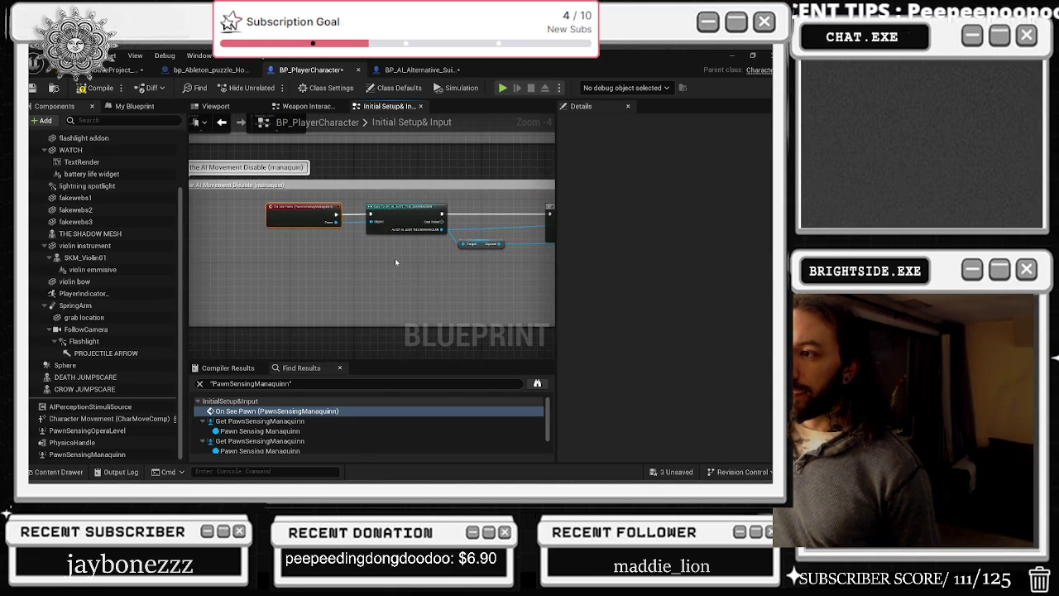
{"action": "left_click_drag", "start_coordinate": [395, 258], "coordinate": [383, 261]}
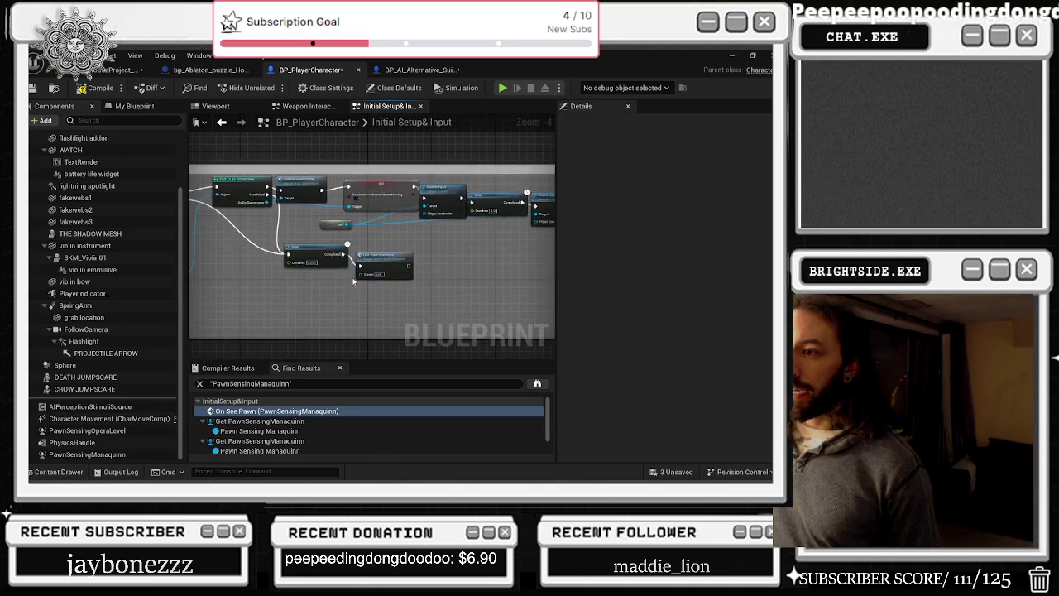
- Jump to both Get PawnSensingManaquinn references, then center the AI Movement Disable when looking group
{"action": "double_click", "coordinate": [263, 421]}
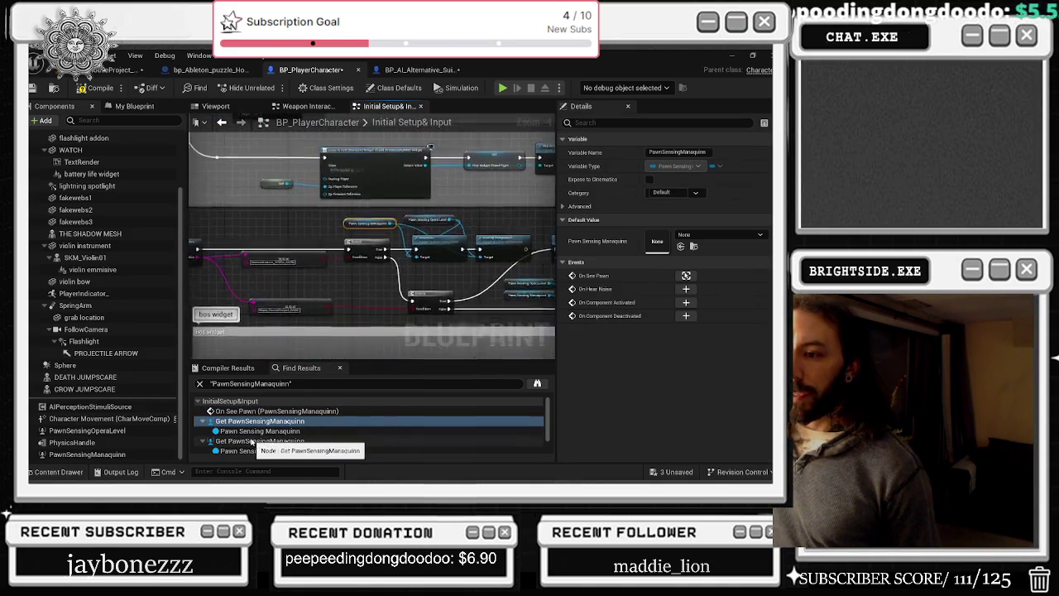
{"action": "double_click", "coordinate": [253, 441]}
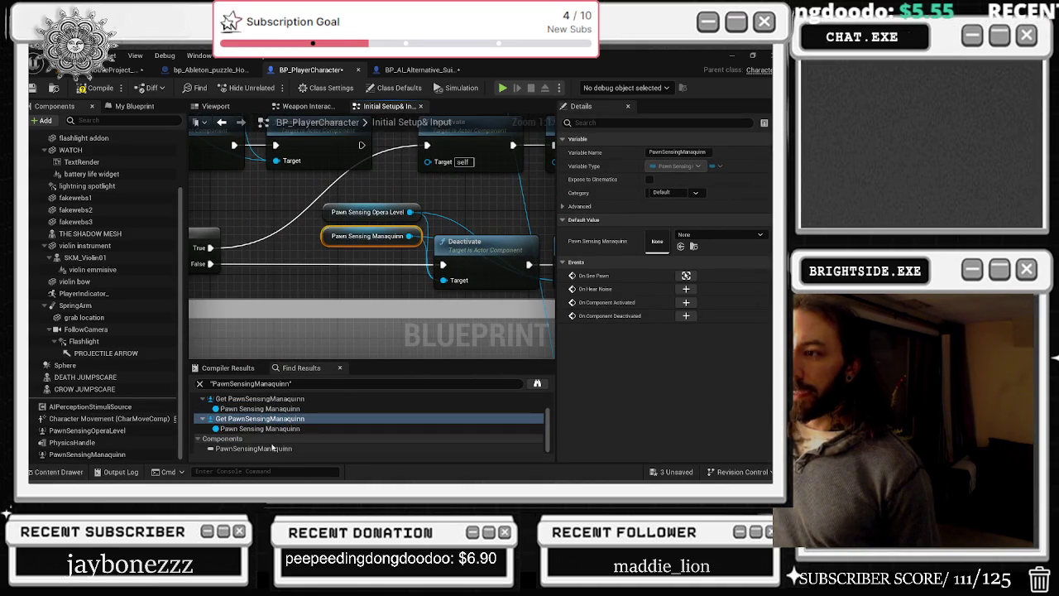
{"action": "scroll", "coordinate": [272, 447], "scroll_direction": "up", "scroll_amount": 1}
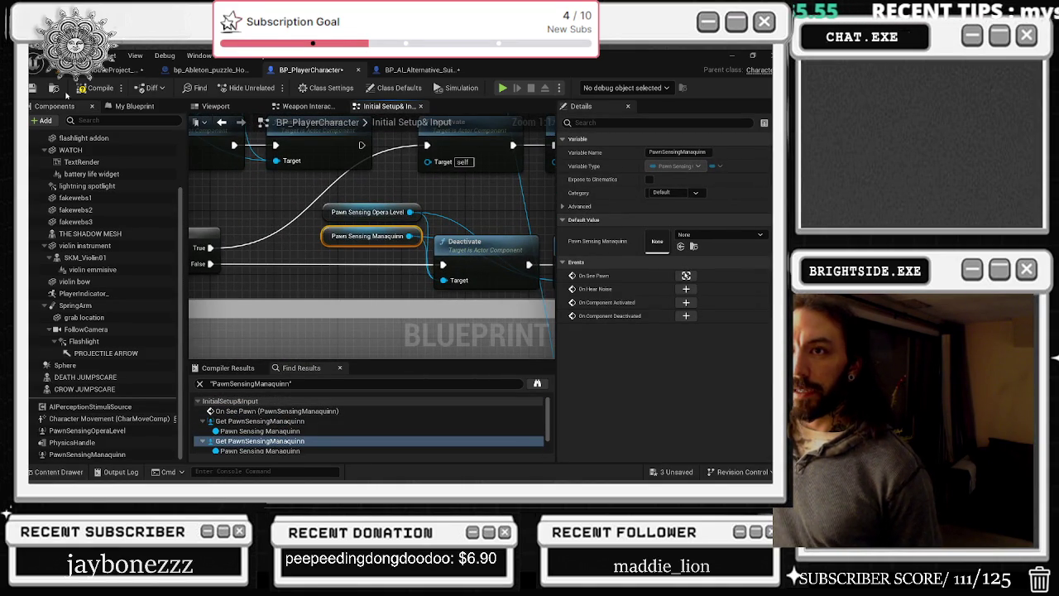
{"action": "scroll", "coordinate": [378, 254], "scroll_direction": "down", "scroll_amount": 10}
{"action": "mouse_move", "coordinate": [378, 254]}
{"action": "left_mouse_down"}
{"action": "mouse_move", "coordinate": [289, 236]}
{"action": "mouse_move", "coordinate": [288, 150]}
{"action": "mouse_move", "coordinate": [278, 142]}
{"action": "left_mouse_up"}
{"action": "left_click_drag", "start_coordinate": [371, 177], "coordinate": [327, 224]}
{"action": "scroll", "coordinate": [348, 206], "scroll_direction": "up", "scroll_amount": 1}
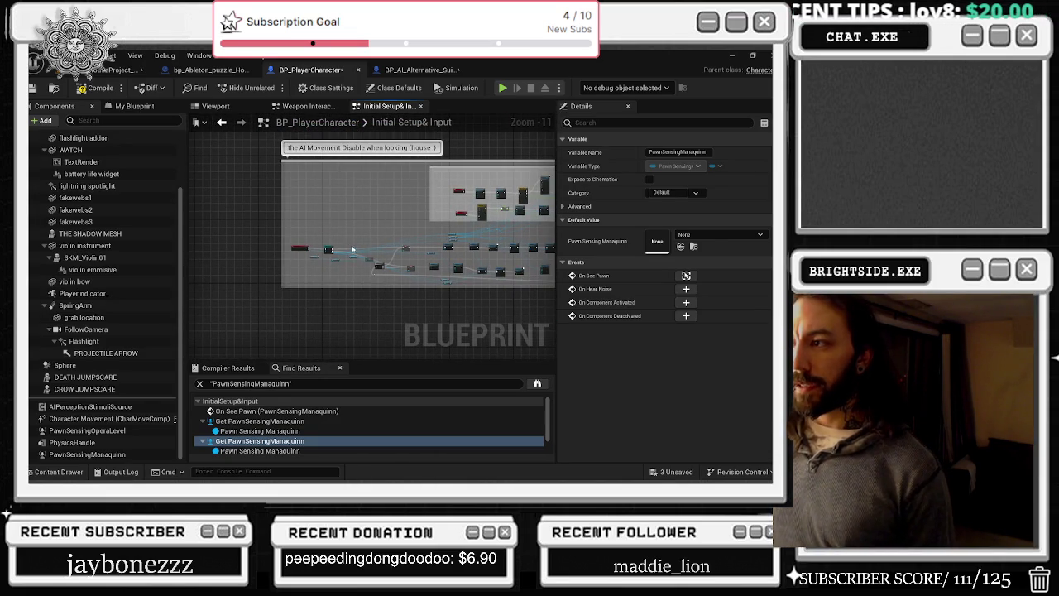
- Tidy the house AI-disable chain, moving the Smoke and Mesh getters to the right
{"action": "scroll", "coordinate": [365, 267], "scroll_direction": "up", "scroll_amount": 8}
{"action": "mouse_move", "coordinate": [313, 261]}
{"action": "left_mouse_down"}
{"action": "mouse_move", "coordinate": [207, 237]}
{"action": "mouse_move", "coordinate": [207, 158]}
{"action": "left_mouse_up"}
{"action": "mouse_move", "coordinate": [408, 213]}
{"action": "left_mouse_down"}
{"action": "mouse_move", "coordinate": [433, 217]}
{"action": "mouse_move", "coordinate": [282, 200]}
{"action": "left_mouse_up"}
{"action": "left_click", "coordinate": [416, 232]}
{"action": "mouse_move", "coordinate": [416, 232]}
{"action": "left_mouse_down"}
{"action": "mouse_move", "coordinate": [430, 236]}
{"action": "mouse_move", "coordinate": [283, 192]}
{"action": "mouse_move", "coordinate": [304, 213]}
{"action": "mouse_move", "coordinate": [217, 214]}
{"action": "mouse_move", "coordinate": [321, 199]}
{"action": "left_mouse_up"}
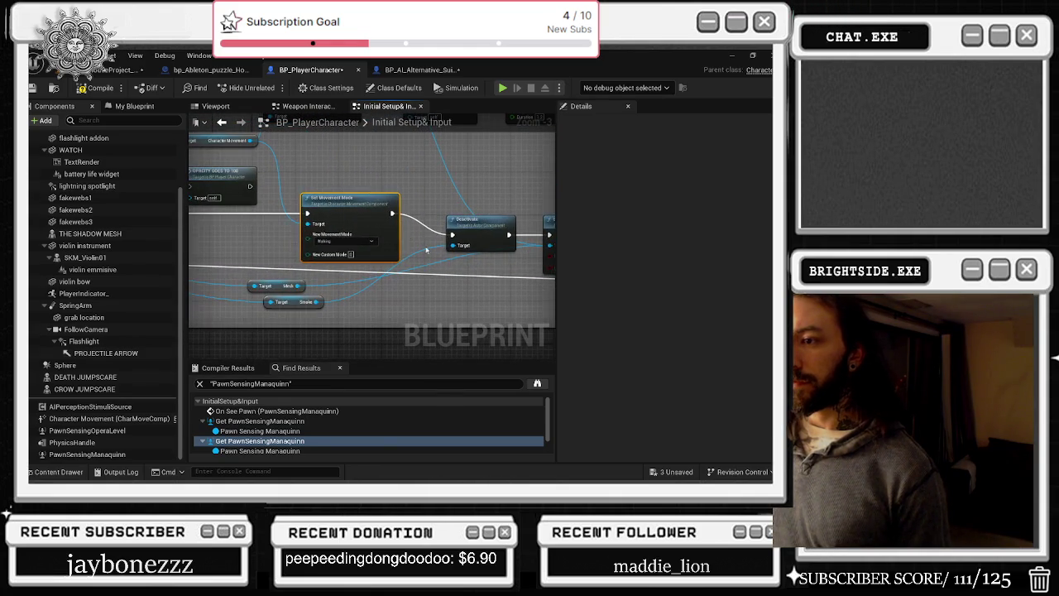
{"action": "left_click_drag", "start_coordinate": [488, 226], "coordinate": [485, 206]}
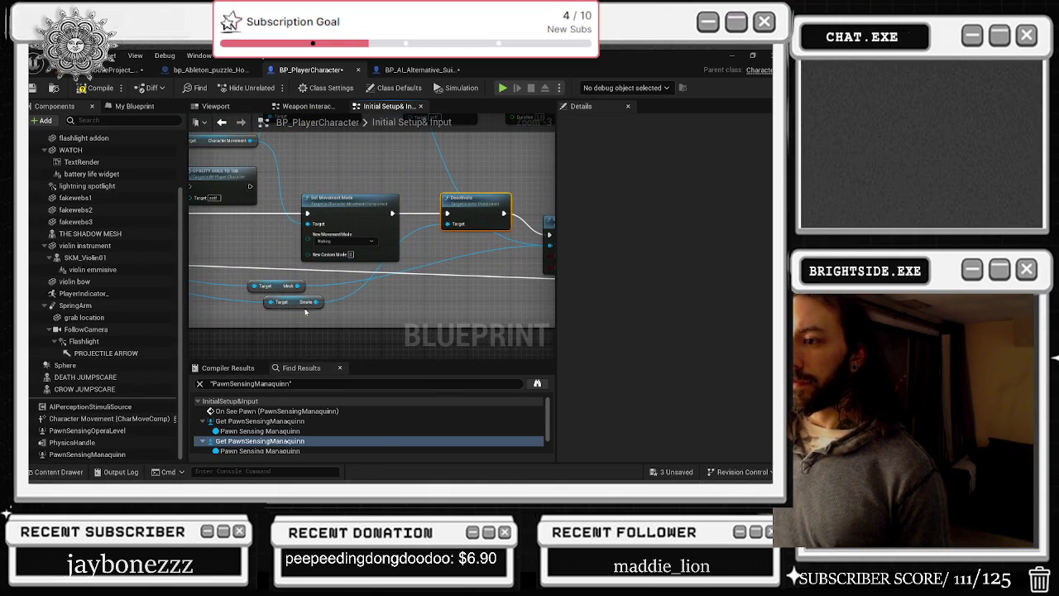
{"action": "left_click_drag", "start_coordinate": [287, 305], "coordinate": [388, 302]}
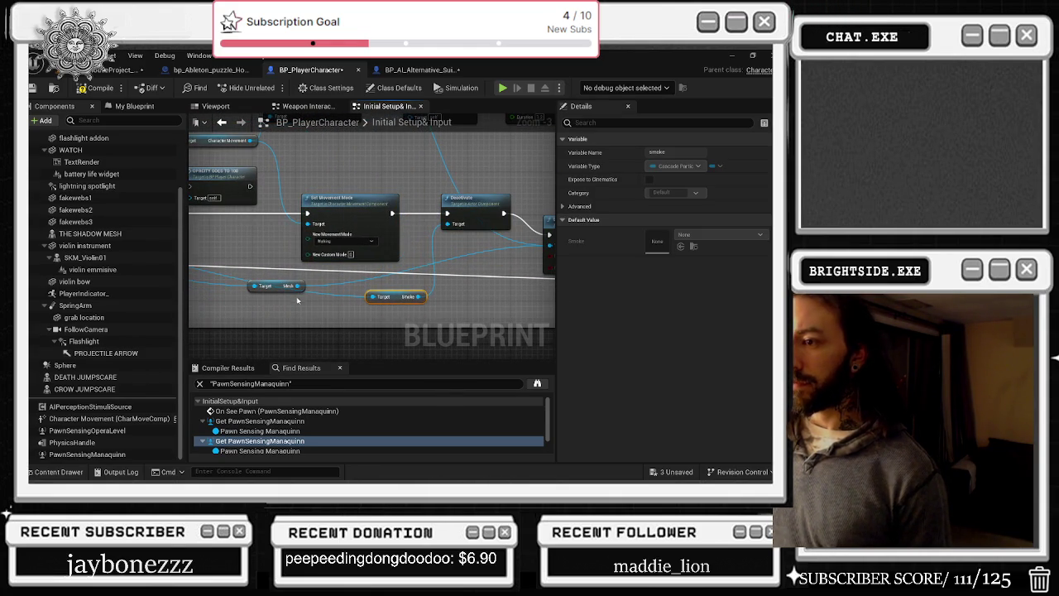
{"action": "left_click_drag", "start_coordinate": [283, 292], "coordinate": [407, 285]}
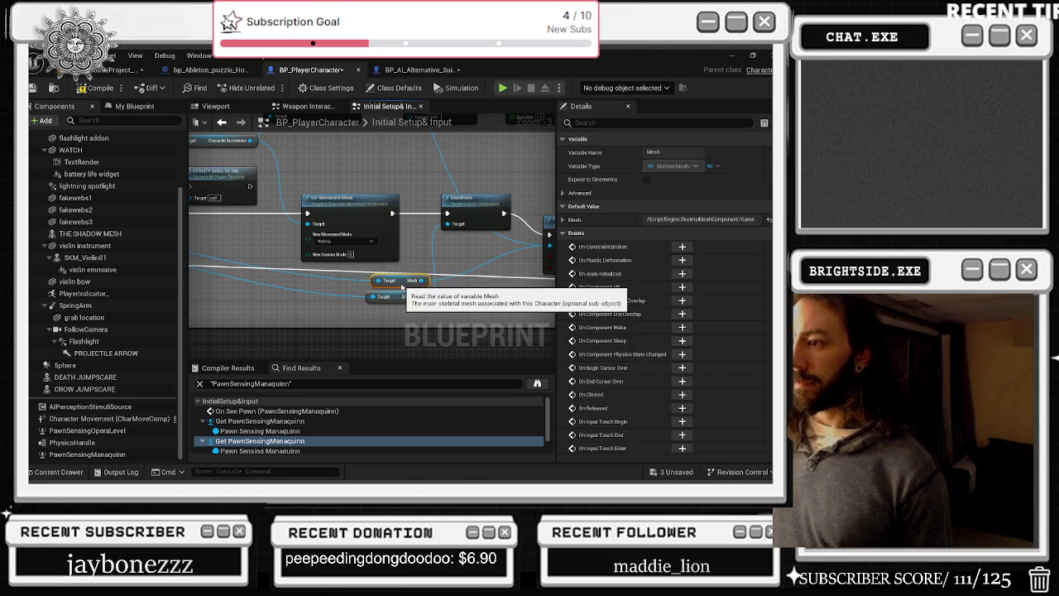
- Delete the Set Material node that follows the Delay
{"action": "left_click_drag", "start_coordinate": [462, 264], "coordinate": [330, 269]}
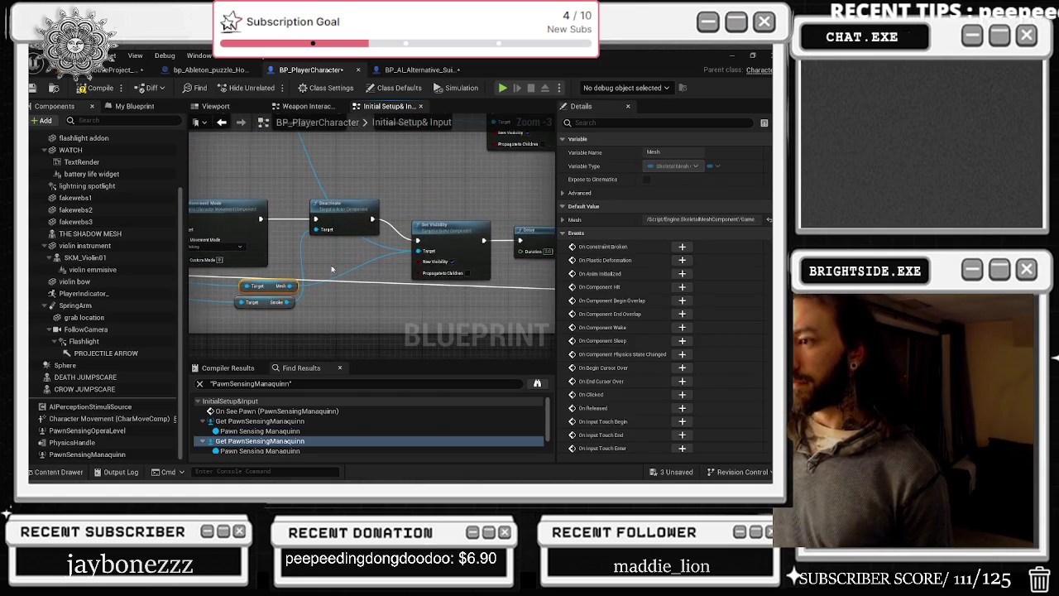
{"action": "left_click", "coordinate": [451, 203]}
{"action": "left_click_drag", "start_coordinate": [455, 195], "coordinate": [305, 188]}
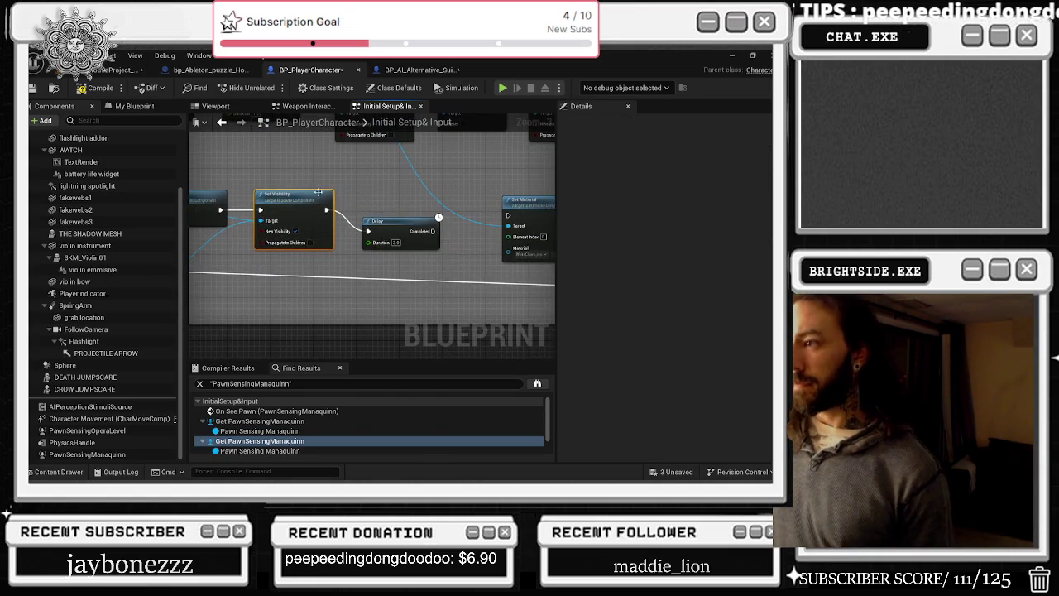
{"action": "left_click", "coordinate": [393, 203]}
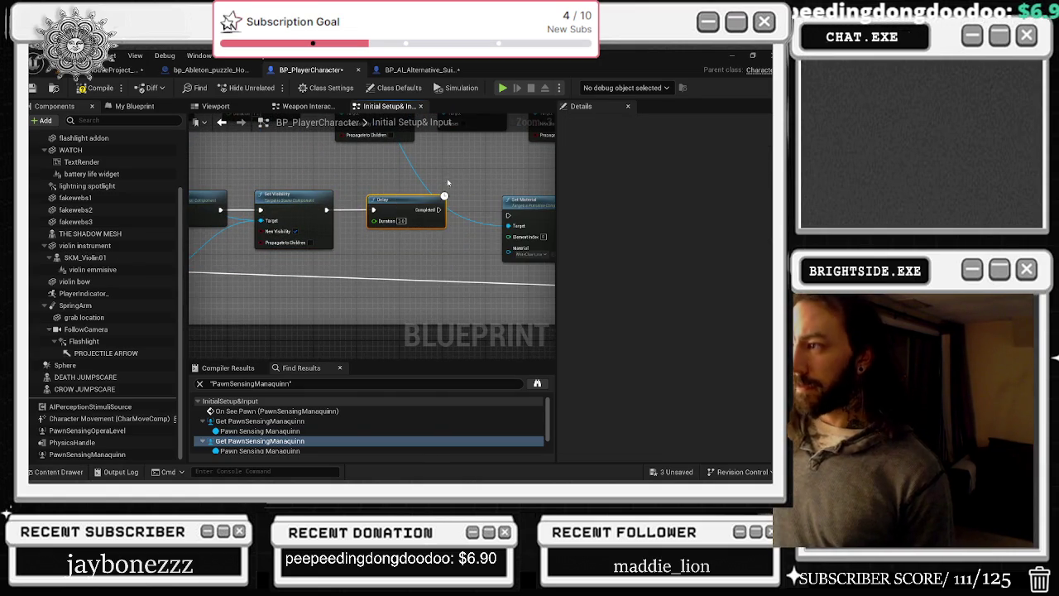
{"action": "left_click_drag", "start_coordinate": [447, 182], "coordinate": [316, 179]}
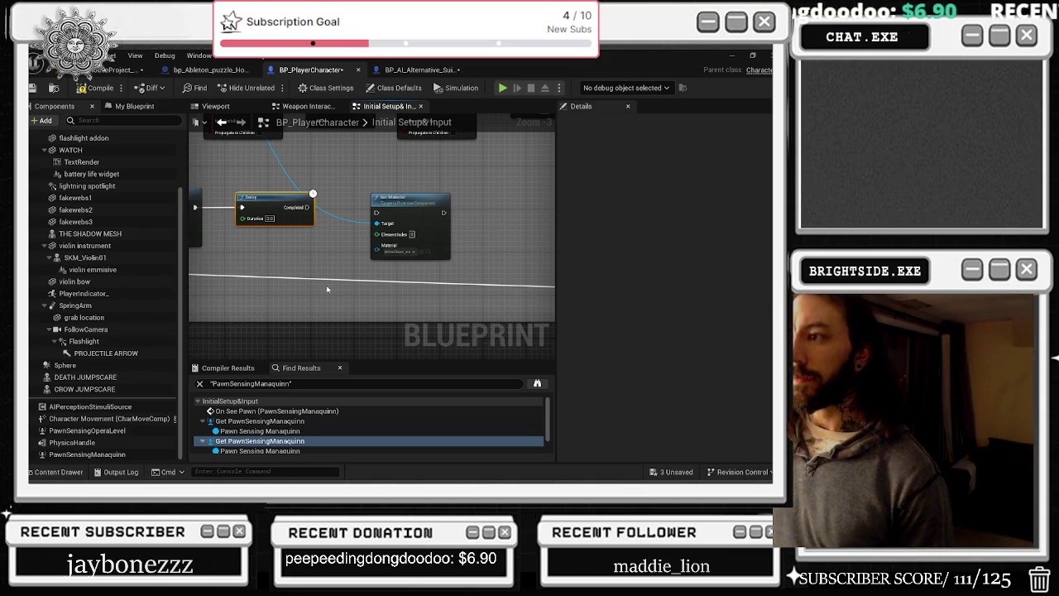
{"action": "scroll", "coordinate": [328, 288], "scroll_direction": "down", "scroll_amount": 1}
{"action": "left_click", "coordinate": [374, 232]}
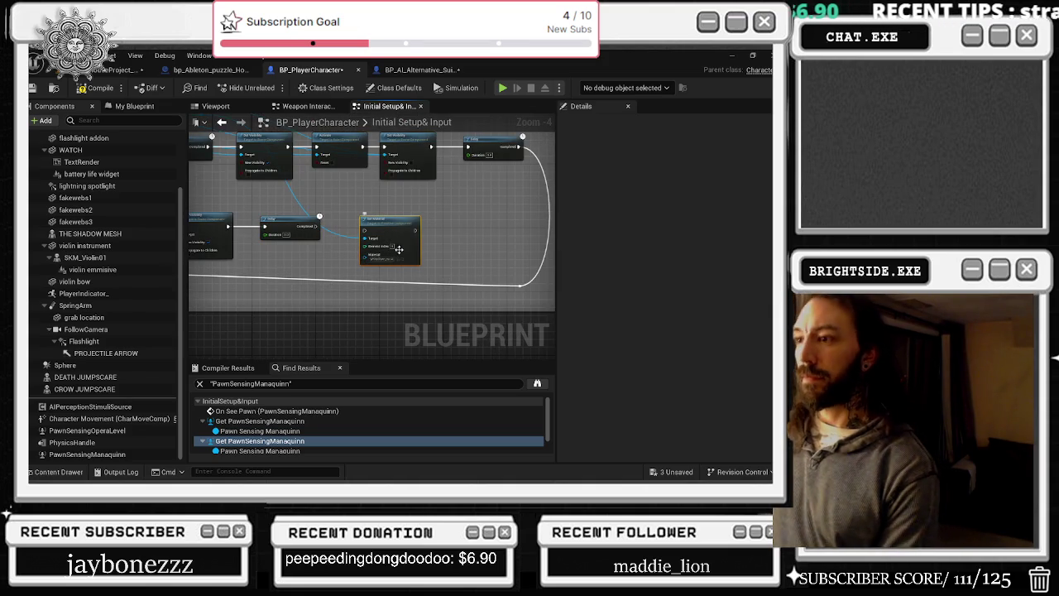
{"action": "key", "text": "Delete"}
- Survey the other comment groups, then jump to the first PawnSensingManaquinn getter
{"action": "scroll", "coordinate": [401, 215], "scroll_direction": "down", "scroll_amount": 1}
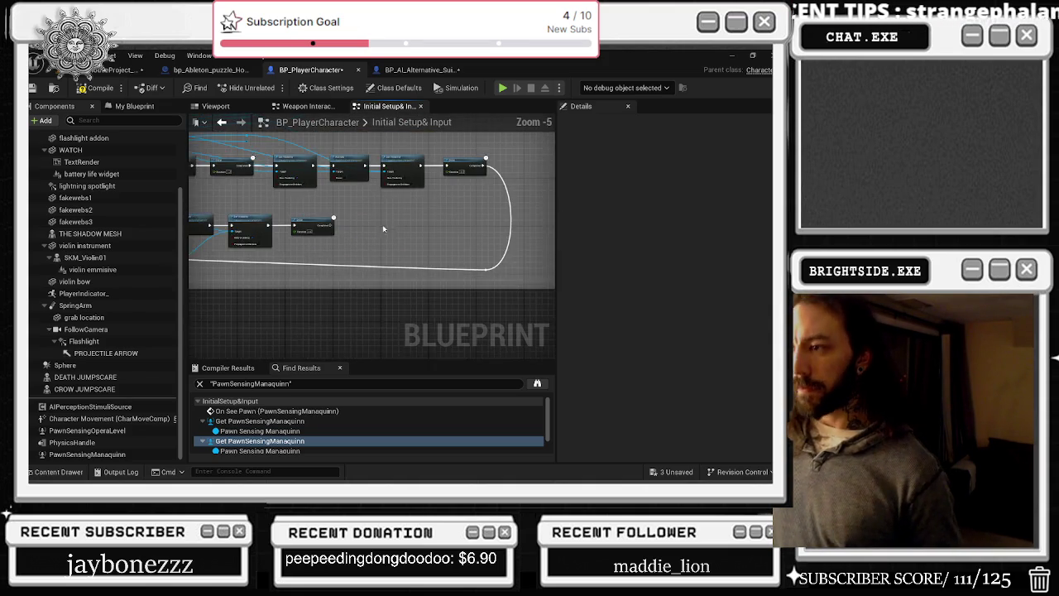
{"action": "left_click_drag", "start_coordinate": [543, 266], "coordinate": [569, 270]}
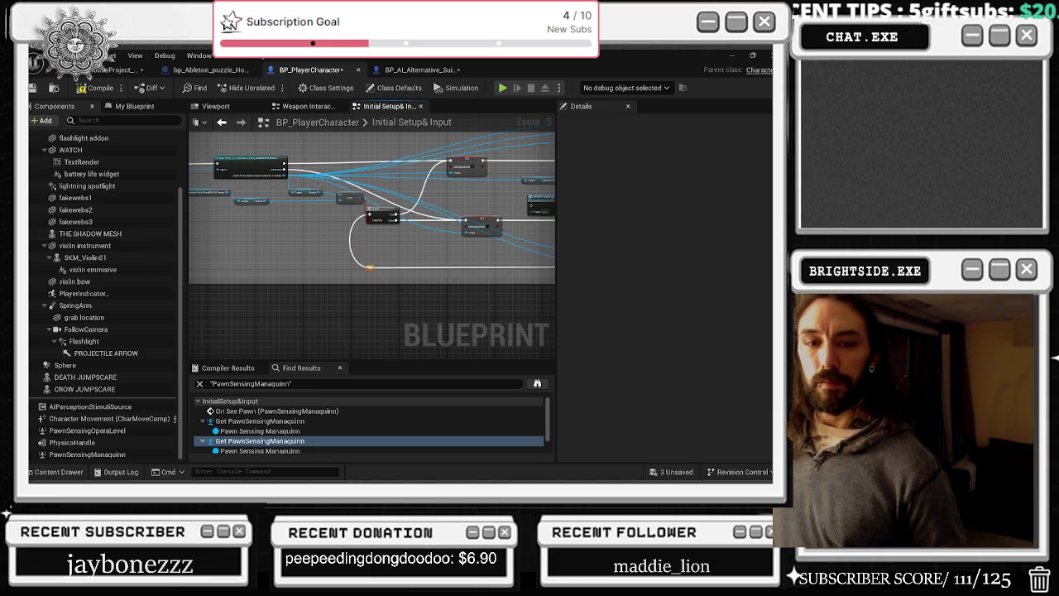
{"action": "left_click_drag", "start_coordinate": [199, 267], "coordinate": [402, 267]}
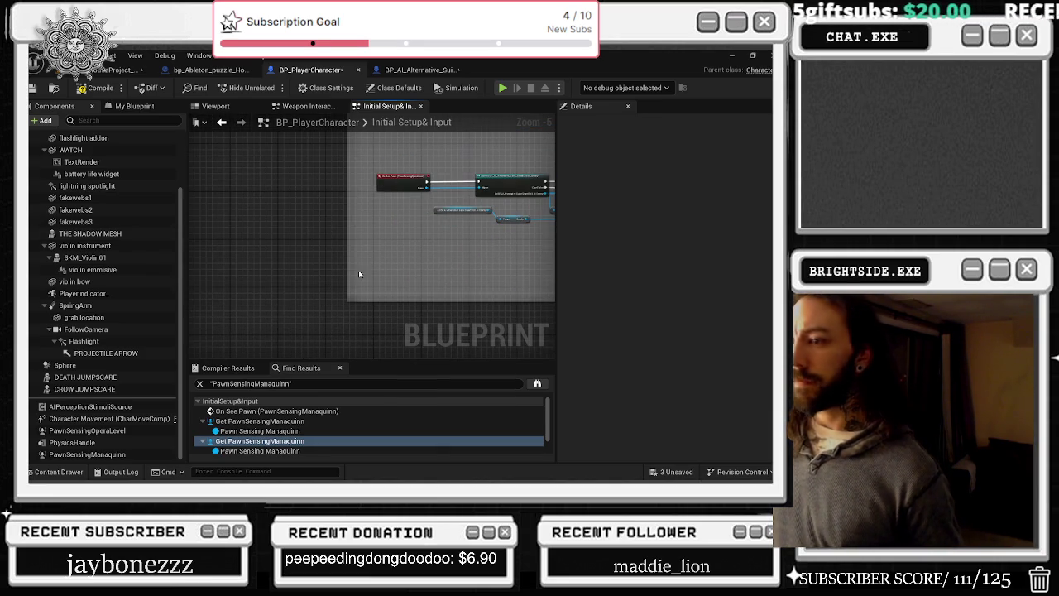
{"action": "scroll", "coordinate": [445, 258], "scroll_direction": "down", "scroll_amount": 7}
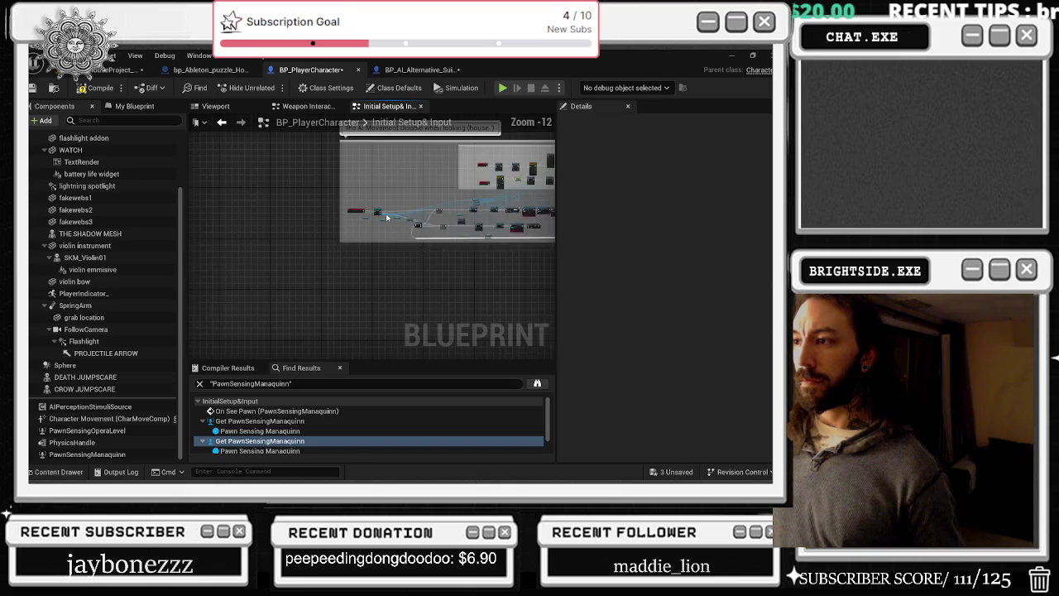
{"action": "mouse_move", "coordinate": [319, 217]}
{"action": "left_mouse_down"}
{"action": "mouse_move", "coordinate": [289, 253]}
{"action": "mouse_move", "coordinate": [262, 261]}
{"action": "left_mouse_up"}
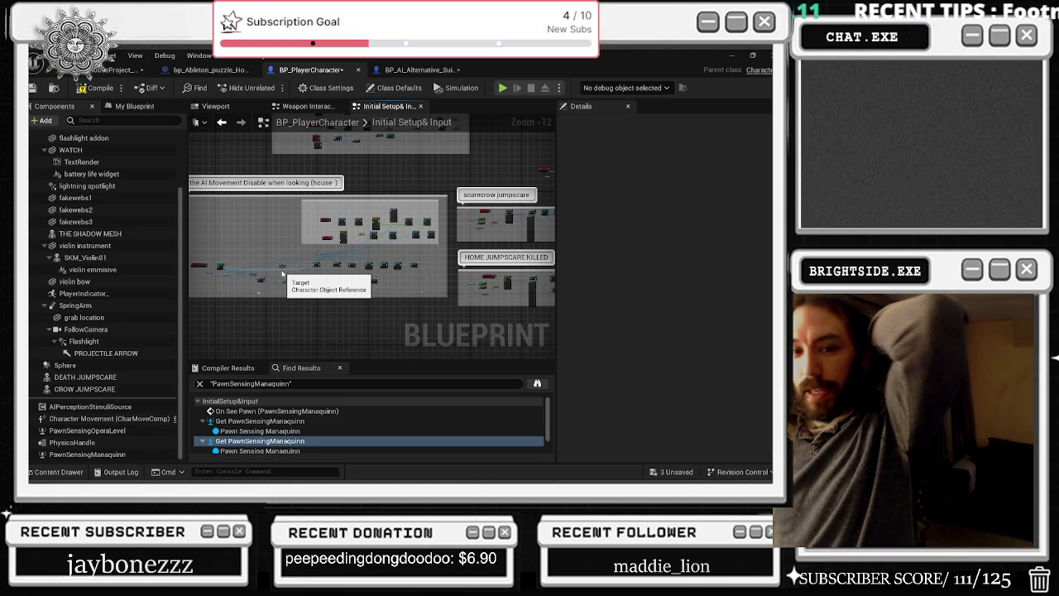
{"action": "mouse_move", "coordinate": [467, 236]}
{"action": "left_mouse_down"}
{"action": "mouse_move", "coordinate": [330, 304]}
{"action": "mouse_move", "coordinate": [236, 288]}
{"action": "mouse_move", "coordinate": [425, 234]}
{"action": "mouse_move", "coordinate": [384, 221]}
{"action": "mouse_move", "coordinate": [352, 314]}
{"action": "left_mouse_up"}
{"action": "left_click_drag", "start_coordinate": [299, 259], "coordinate": [254, 351]}
{"action": "left_click", "coordinate": [250, 422]}
{"action": "double_click", "coordinate": [251, 422]}
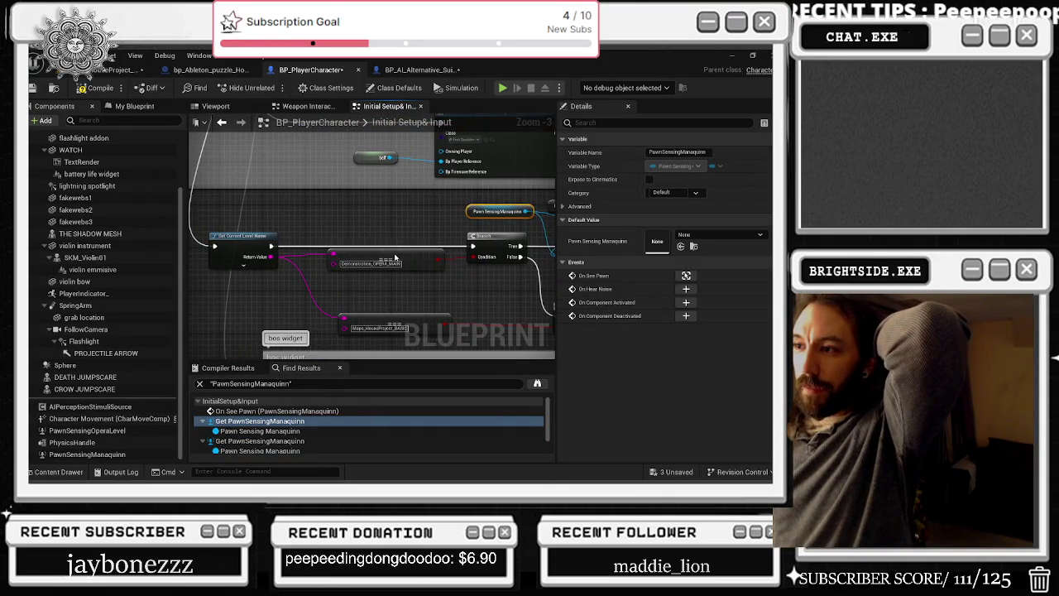
- Select the Deactivate and Destroy Component nodes and nudge the Maps_HouseProject_BASIC node near the Branch
{"action": "left_click_drag", "start_coordinate": [465, 210], "coordinate": [267, 168]}
{"action": "mouse_move", "coordinate": [448, 214]}
{"action": "left_mouse_down"}
{"action": "mouse_move", "coordinate": [319, 189]}
{"action": "mouse_move", "coordinate": [487, 189]}
{"action": "left_mouse_up"}
{"action": "mouse_move", "coordinate": [227, 257]}
{"action": "left_mouse_down"}
{"action": "mouse_move", "coordinate": [274, 217]}
{"action": "mouse_move", "coordinate": [470, 224]}
{"action": "left_mouse_up"}
{"action": "left_click", "coordinate": [273, 217]}
{"action": "left_click_drag", "start_coordinate": [326, 207], "coordinate": [320, 212]}
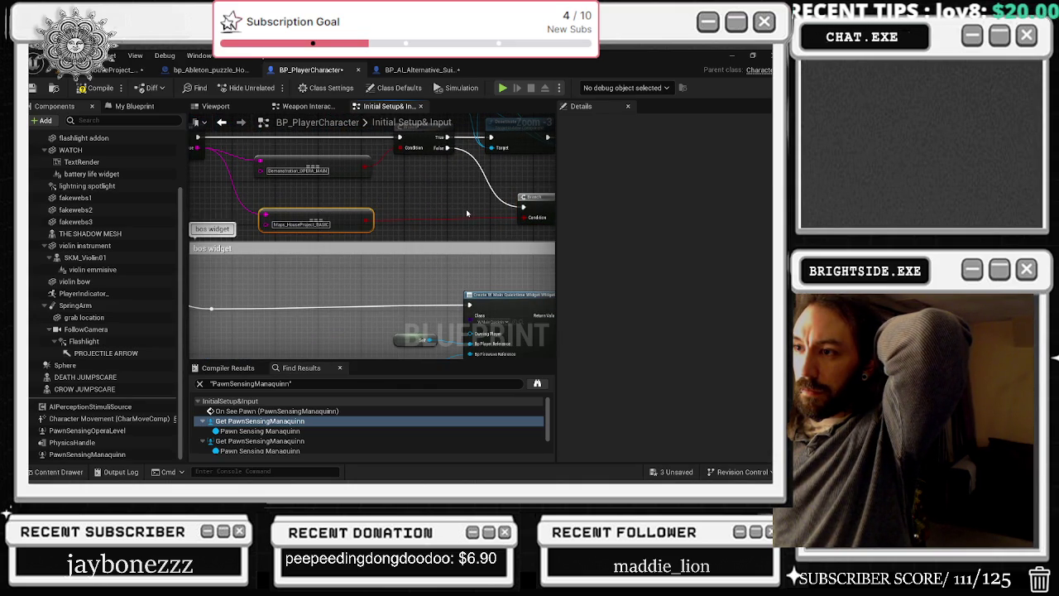
{"action": "mouse_move", "coordinate": [324, 219]}
{"action": "left_mouse_down"}
{"action": "mouse_move", "coordinate": [314, 219]}
{"action": "mouse_move", "coordinate": [400, 253]}
{"action": "left_mouse_up"}
- Reposition the second Branch among the Demonstration_OPERA_MAIN and Maps_HouseProject_BASIC string nodes
{"action": "left_click", "coordinate": [395, 209]}
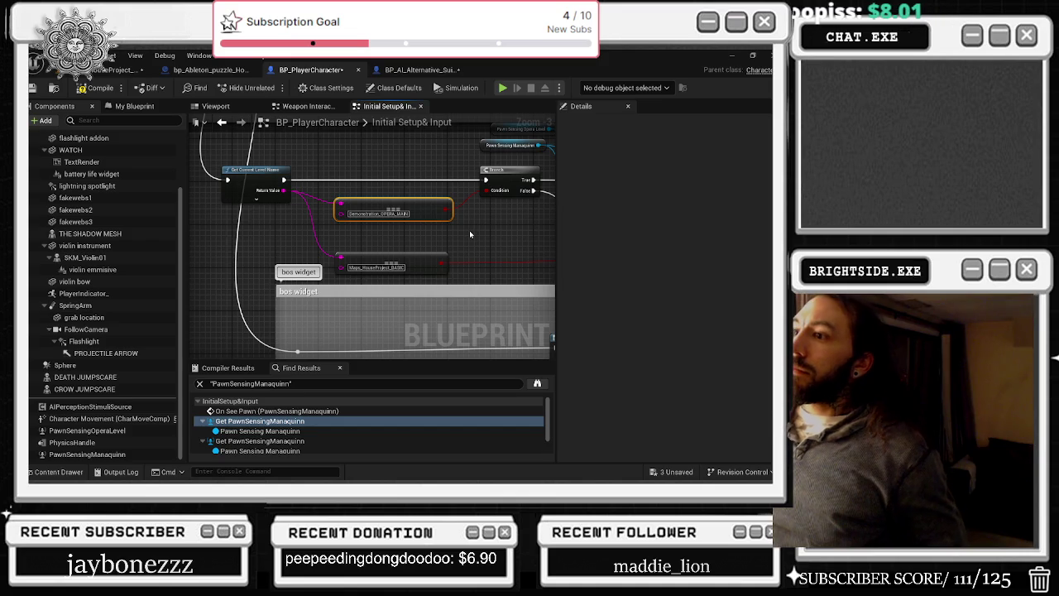
{"action": "left_click_drag", "start_coordinate": [467, 235], "coordinate": [356, 220]}
{"action": "left_click", "coordinate": [504, 239]}
{"action": "mouse_move", "coordinate": [504, 238]}
{"action": "left_mouse_down"}
{"action": "mouse_move", "coordinate": [377, 192]}
{"action": "mouse_move", "coordinate": [532, 201]}
{"action": "left_mouse_up"}
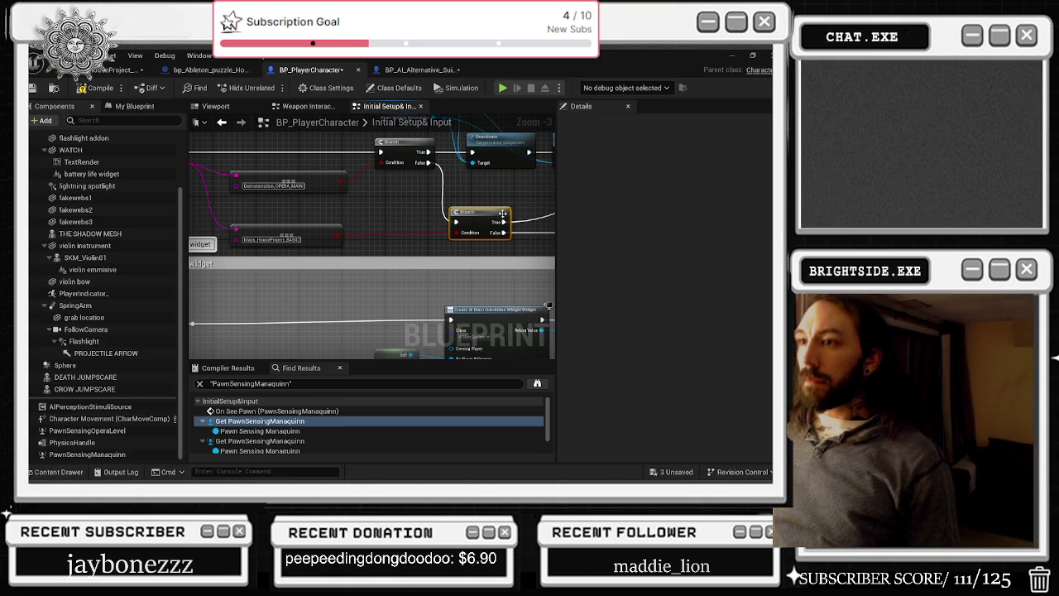
{"action": "left_click", "coordinate": [285, 182]}
{"action": "left_click", "coordinate": [265, 231]}
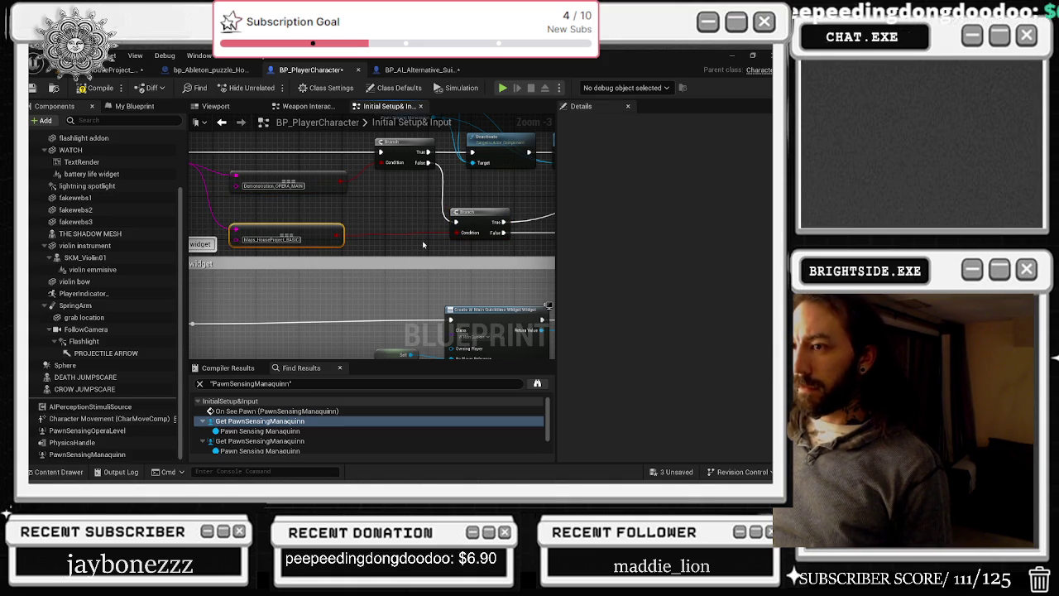
- Delete the selected Deactivate and Destroy Component nodes from the setup graph
{"action": "left_click_drag", "start_coordinate": [477, 251], "coordinate": [415, 267]}
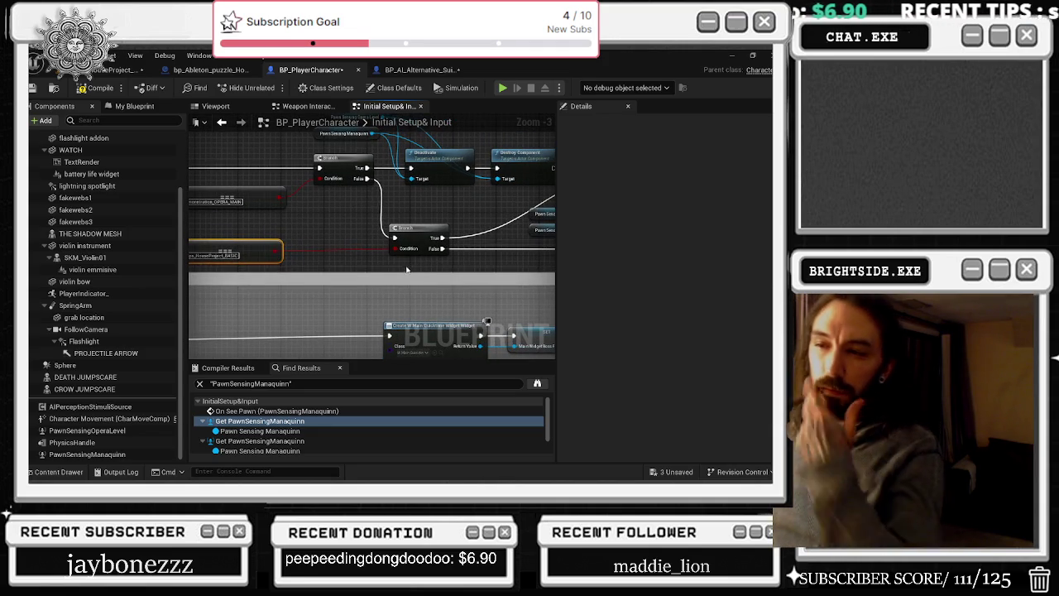
{"action": "left_click_drag", "start_coordinate": [418, 232], "coordinate": [464, 272]}
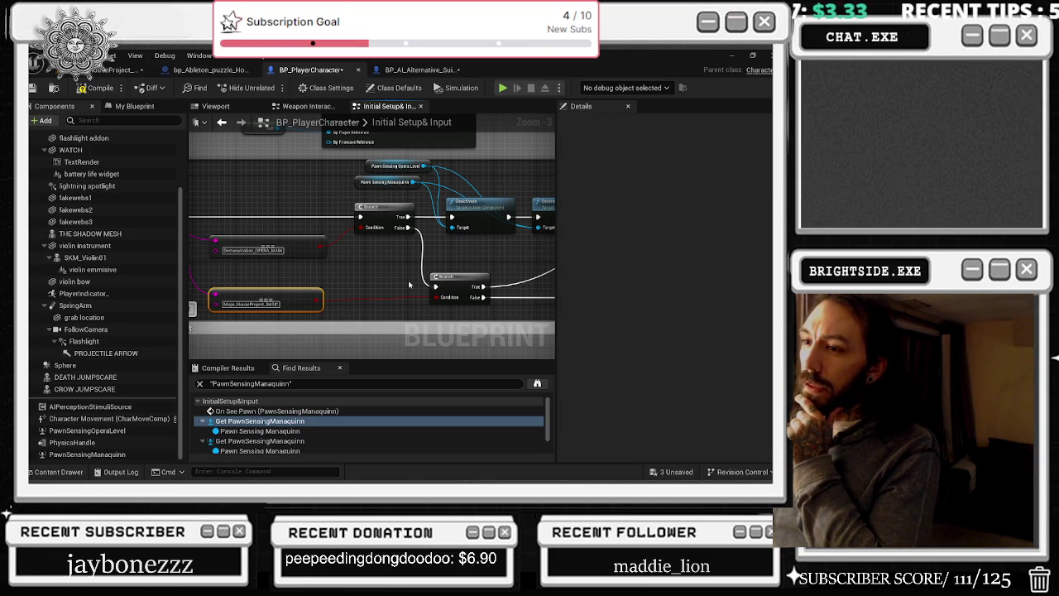
{"action": "mouse_move", "coordinate": [409, 285]}
{"action": "left_mouse_down"}
{"action": "mouse_move", "coordinate": [418, 239]}
{"action": "mouse_move", "coordinate": [358, 219]}
{"action": "mouse_move", "coordinate": [270, 222]}
{"action": "mouse_move", "coordinate": [473, 237]}
{"action": "left_mouse_up"}
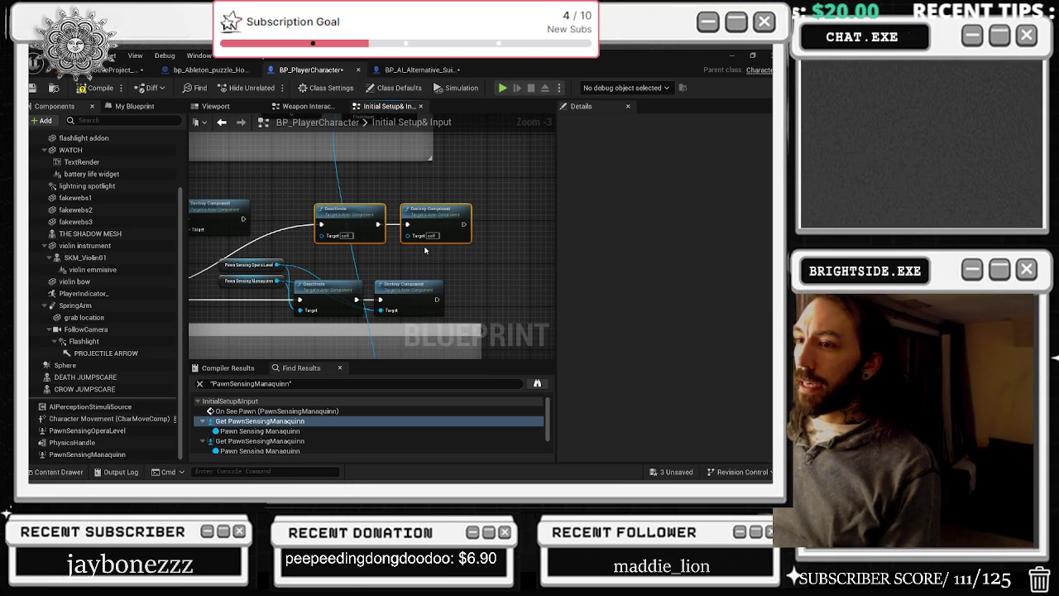
{"action": "key", "text": "Delete"}
{"action": "mouse_move", "coordinate": [361, 338]}
{"action": "left_mouse_down"}
{"action": "mouse_move", "coordinate": [402, 246]}
{"action": "mouse_move", "coordinate": [424, 235]}
{"action": "left_mouse_up"}
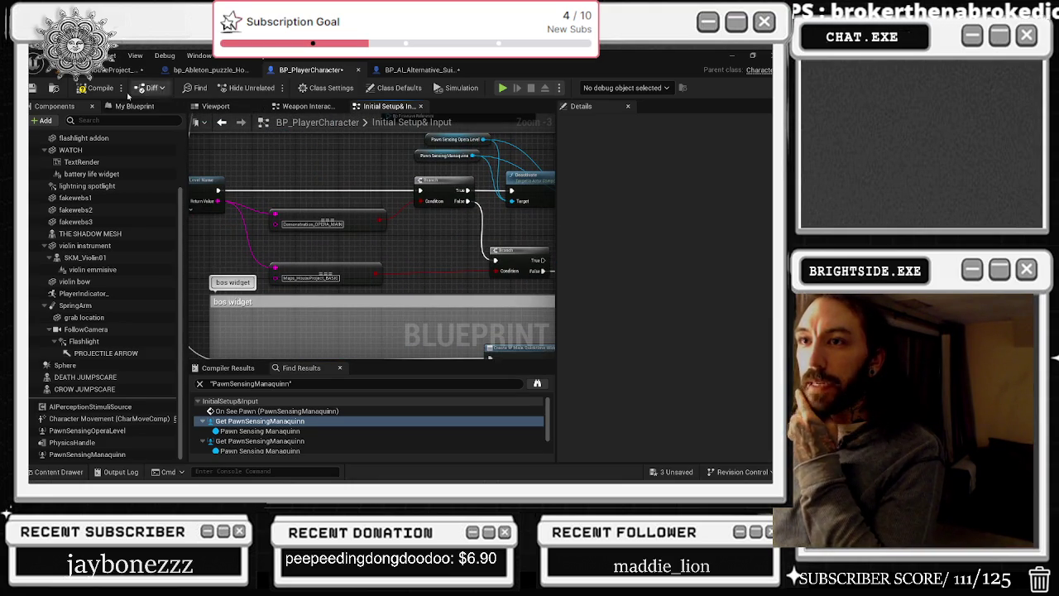
{"action": "left_click_drag", "start_coordinate": [464, 224], "coordinate": [425, 215]}
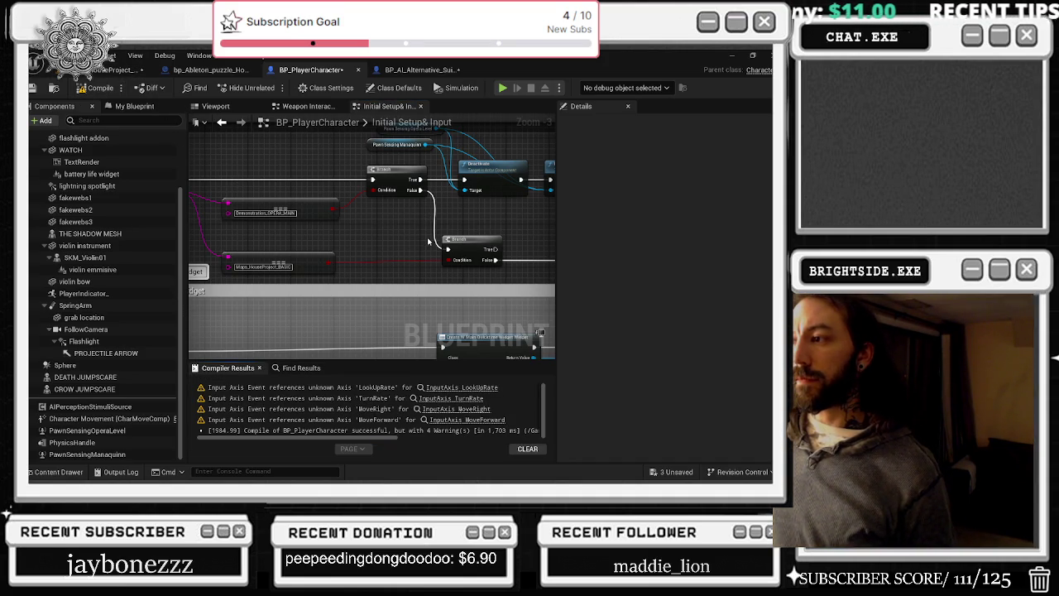
- Set PawnSensingOperaLevel's Component Tick Interval to 0.25
{"action": "scroll", "coordinate": [428, 241], "scroll_direction": "down", "scroll_amount": 5}
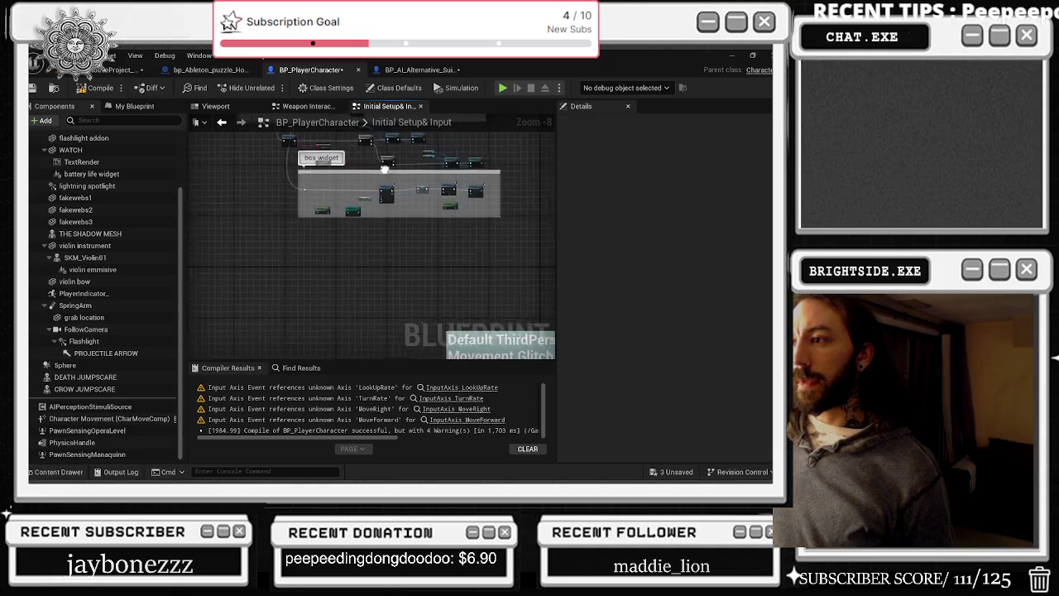
{"action": "mouse_move", "coordinate": [373, 289]}
{"action": "left_mouse_down"}
{"action": "mouse_move", "coordinate": [337, 178]}
{"action": "mouse_move", "coordinate": [527, 147]}
{"action": "left_mouse_up"}
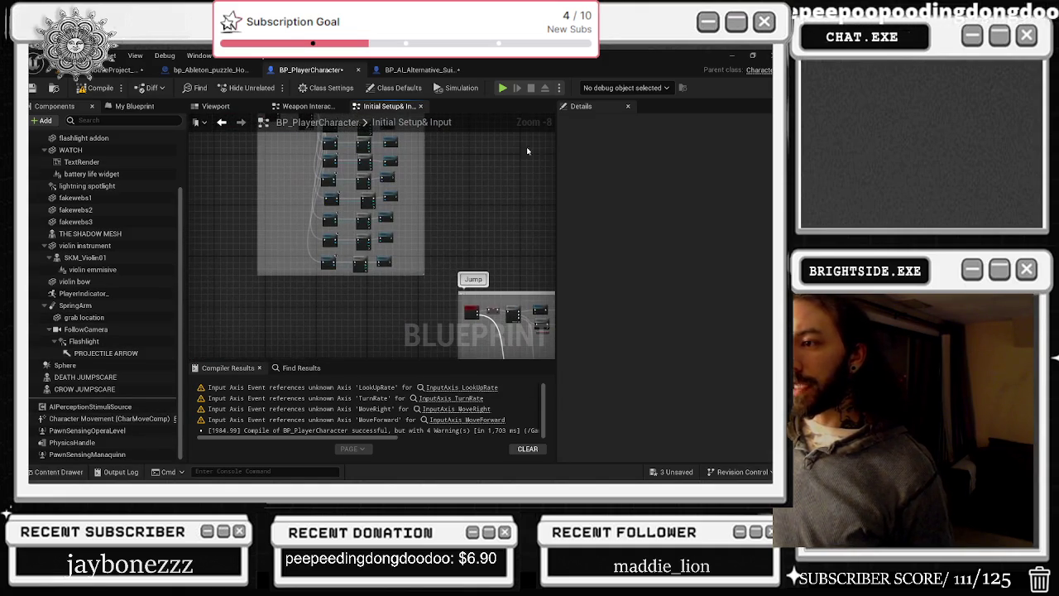
{"action": "left_click", "coordinate": [112, 453]}
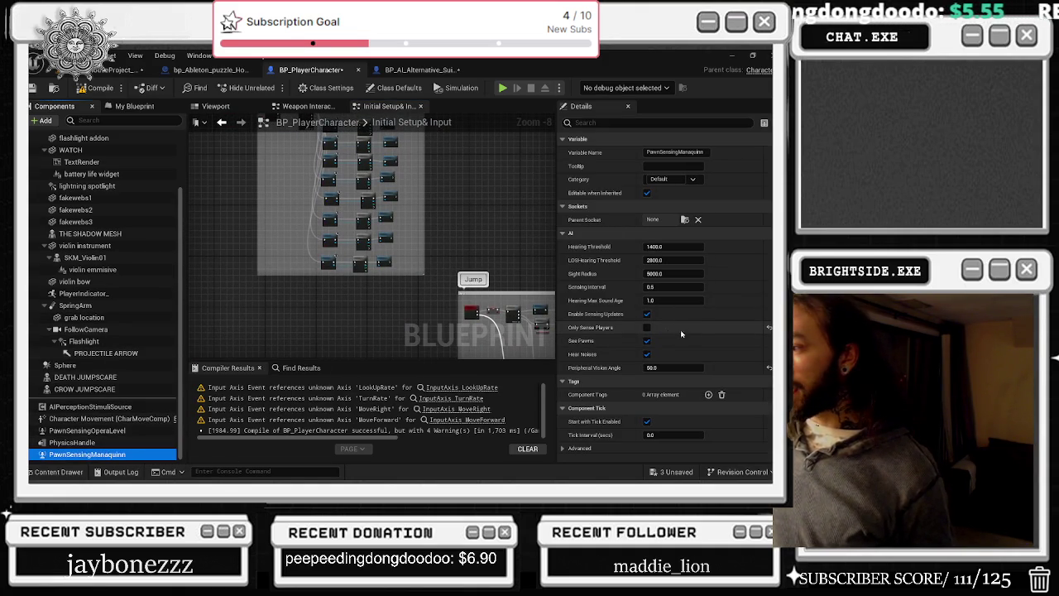
{"action": "scroll", "coordinate": [699, 331], "scroll_direction": "down", "scroll_amount": 2}
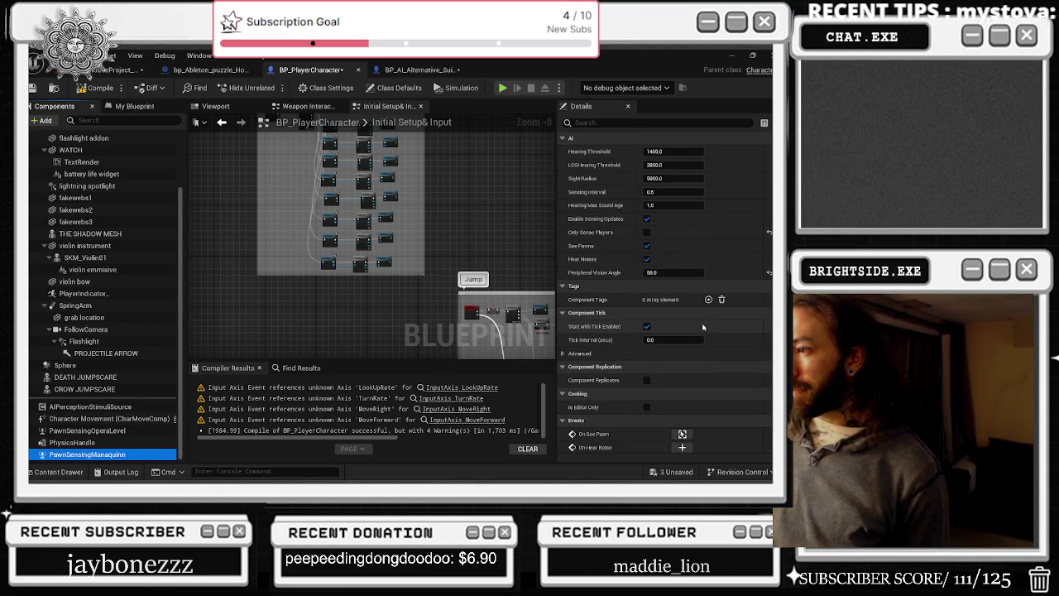
{"action": "left_click", "coordinate": [139, 429]}
{"action": "mouse_move", "coordinate": [441, 300]}
{"action": "left_mouse_down"}
{"action": "mouse_move", "coordinate": [381, 234]}
{"action": "mouse_move", "coordinate": [393, 184]}
{"action": "left_mouse_up"}
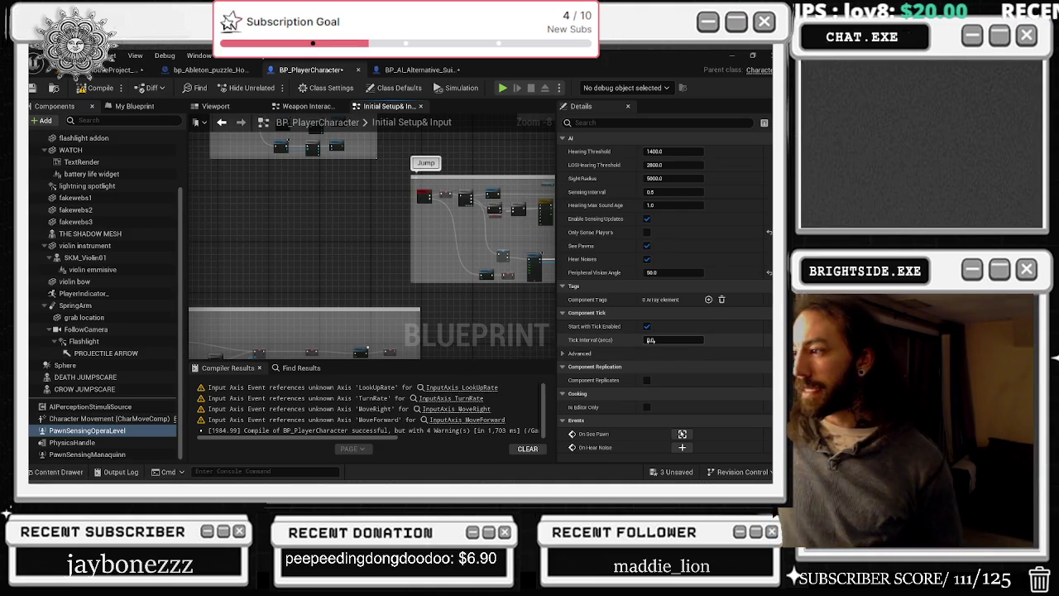
{"action": "left_click", "coordinate": [677, 340]}
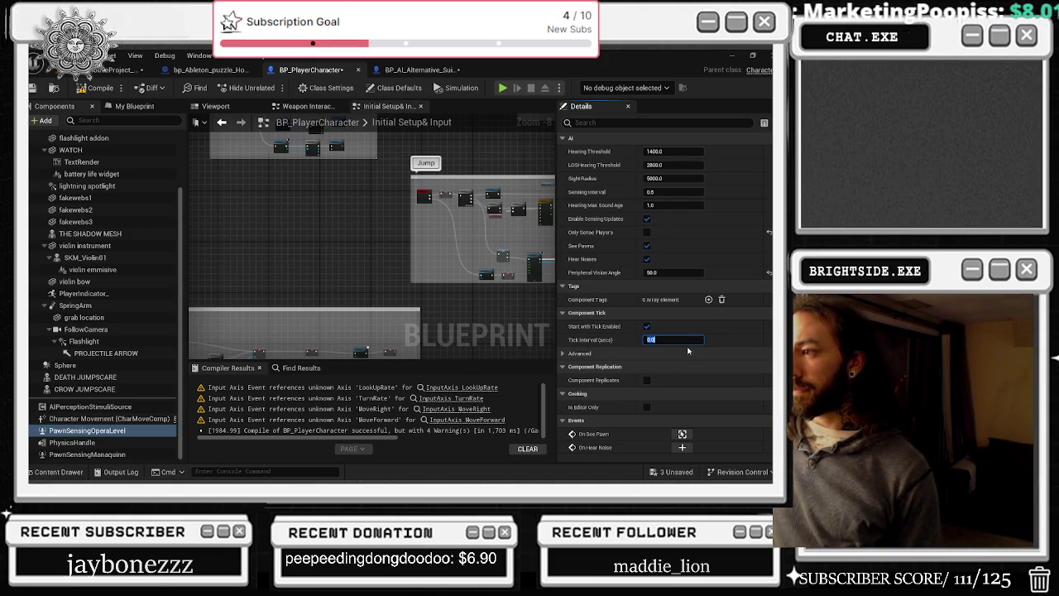
{"action": "type", "text": "0.255"}
{"action": "key", "text": "Return"}
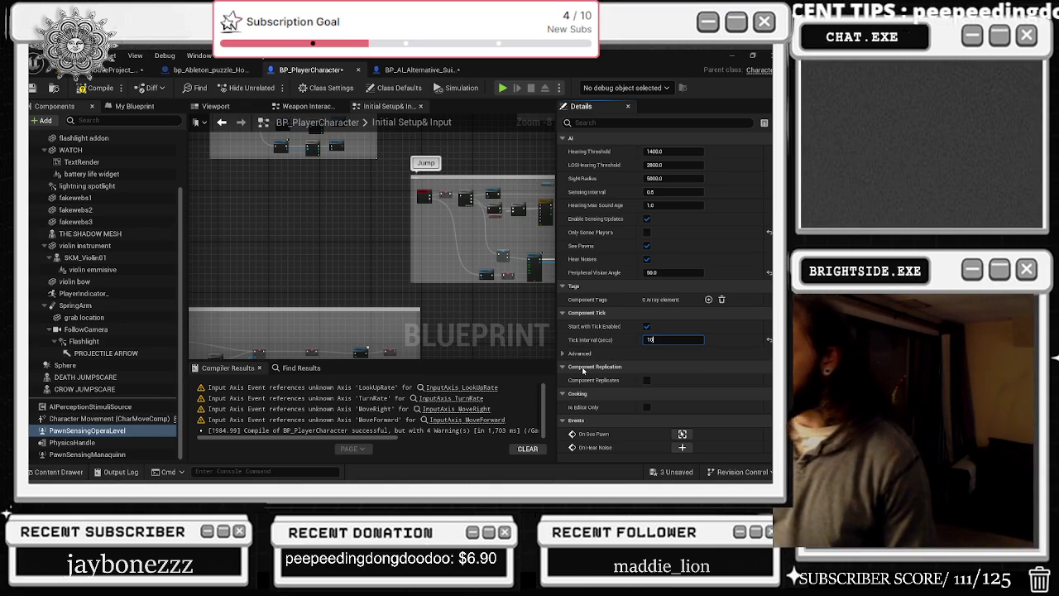
- Set PawnSensingManaquinn's Tick Interval to 10.0, then save and compile BP_PlayerCharacter
{"action": "left_click", "coordinate": [87, 454]}
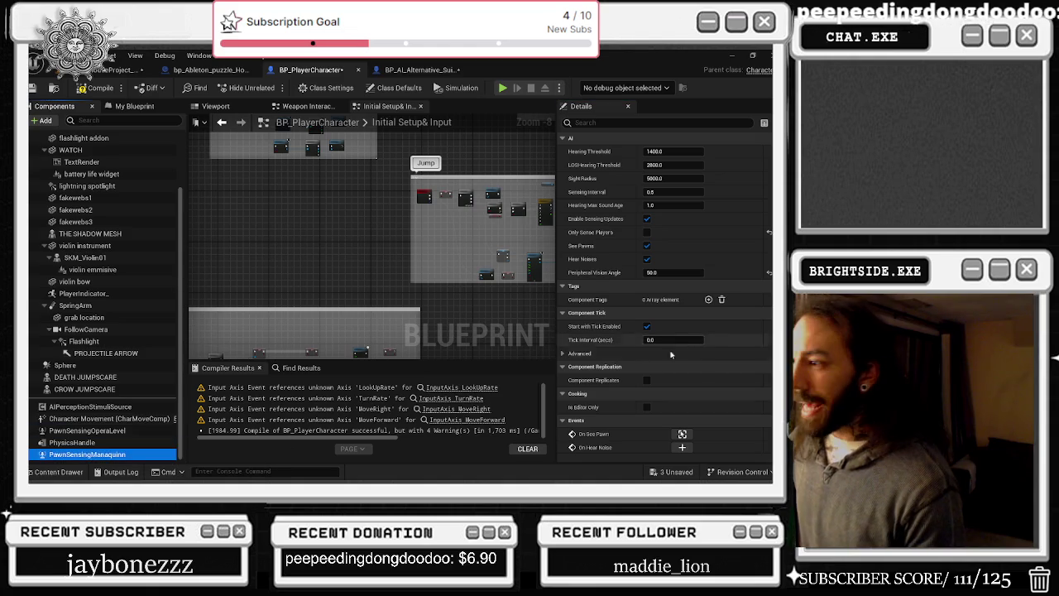
{"action": "left_click", "coordinate": [666, 340]}
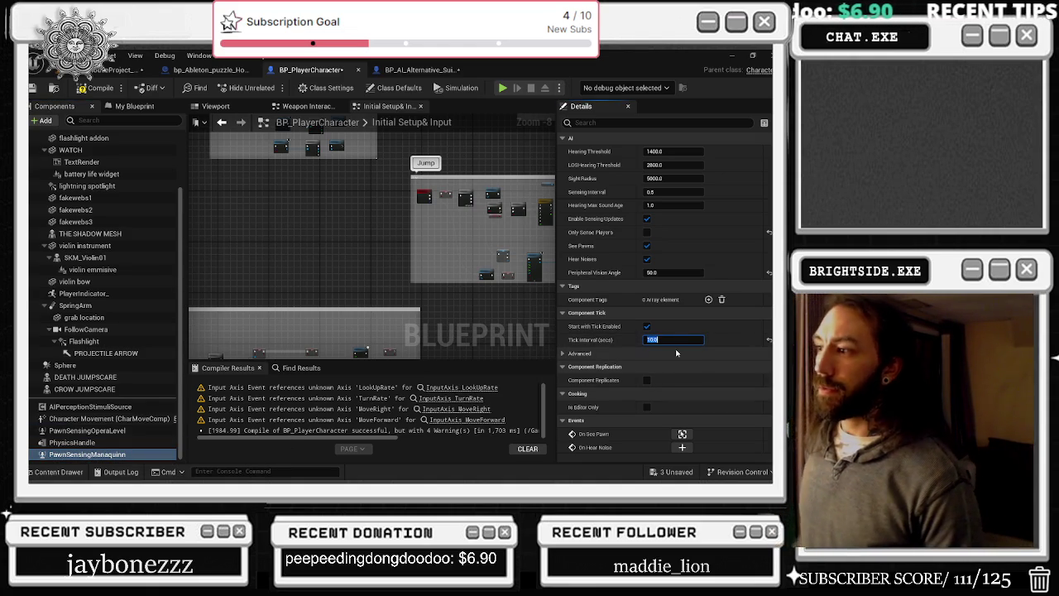
{"action": "key", "text": "Return"}
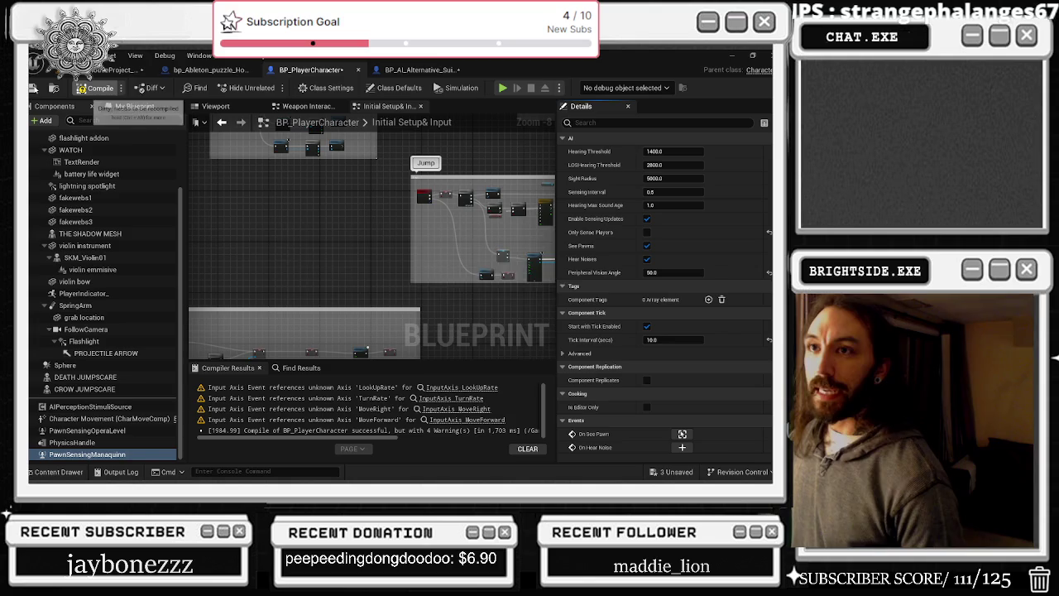
{"action": "key", "text": "ctrl+s"}
{"action": "left_click", "coordinate": [100, 87]}
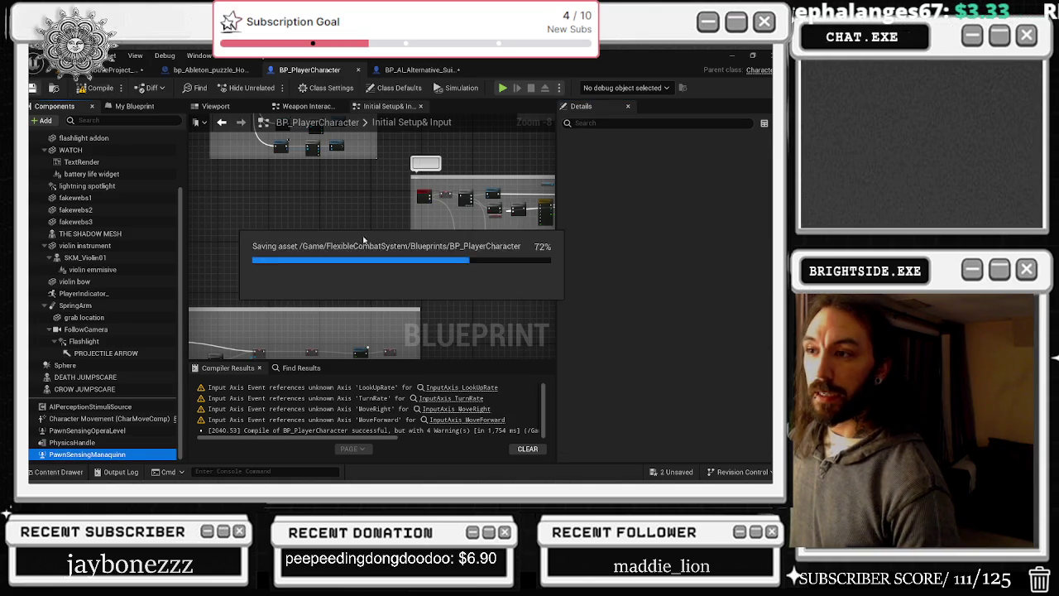
{"action": "mouse_move", "coordinate": [300, 412]}
{"action": "left_mouse_down"}
{"action": "mouse_move", "coordinate": [333, 311]}
{"action": "mouse_move", "coordinate": [367, 280]}
{"action": "left_mouse_up"}
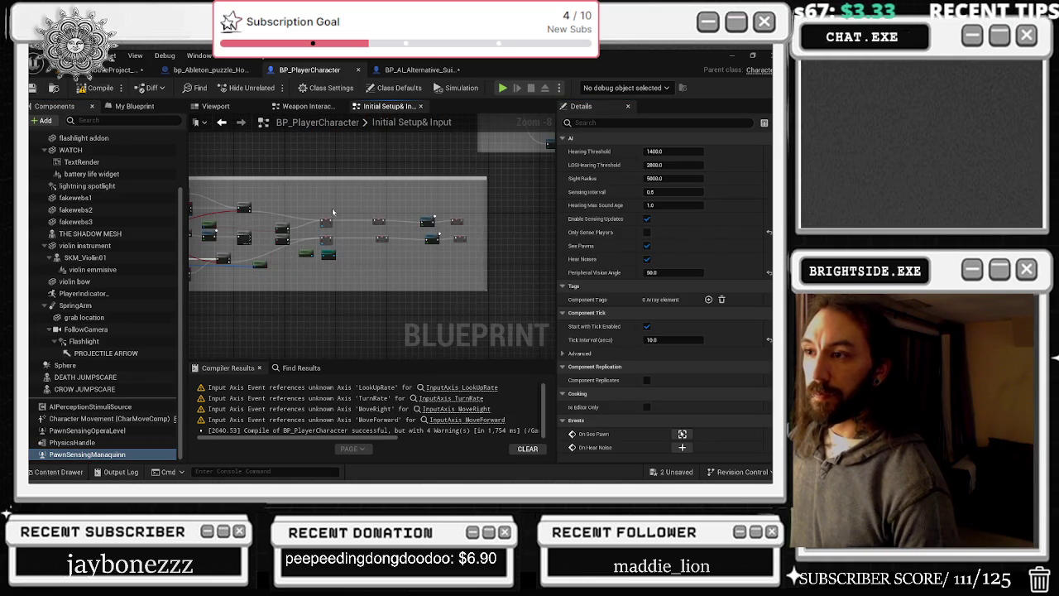
{"action": "left_click", "coordinate": [386, 238]}
{"action": "left_click_drag", "start_coordinate": [418, 240], "coordinate": [443, 167]}
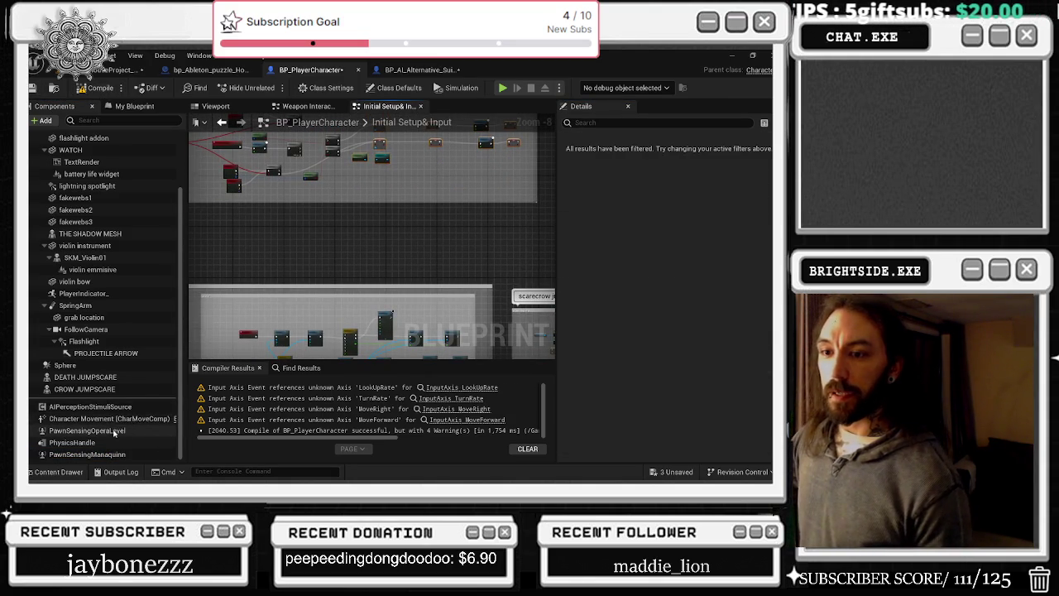
{"action": "left_click_drag", "start_coordinate": [298, 333], "coordinate": [386, 236]}
{"action": "mouse_move", "coordinate": [108, 418]}
{"action": "left_mouse_down"}
{"action": "mouse_move", "coordinate": [327, 263]}
{"action": "mouse_move", "coordinate": [304, 170]}
{"action": "left_mouse_up"}
{"action": "mouse_move", "coordinate": [87, 430]}
{"action": "left_mouse_down"}
{"action": "mouse_move", "coordinate": [284, 201]}
{"action": "mouse_move", "coordinate": [267, 156]}
{"action": "left_mouse_up"}
{"action": "scroll", "coordinate": [267, 155], "scroll_direction": "up", "scroll_amount": 4}
{"action": "scroll", "coordinate": [266, 155], "scroll_direction": "up", "scroll_amount": 1}
{"action": "left_click_drag", "start_coordinate": [319, 226], "coordinate": [350, 218]}
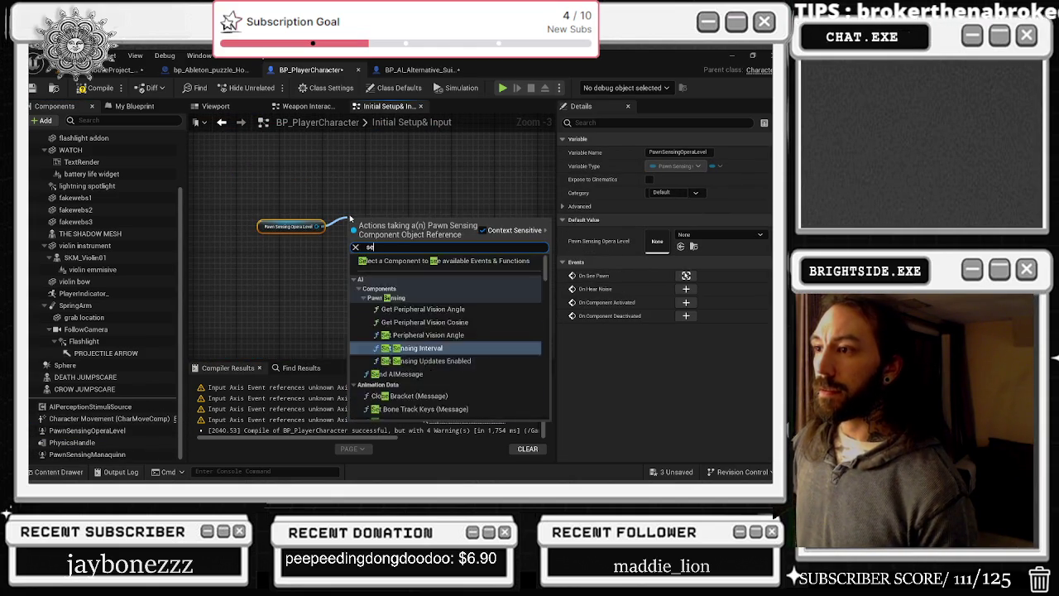
{"action": "type", "text": "seyt"}
{"action": "type", "text": "SET TICK INTER"}
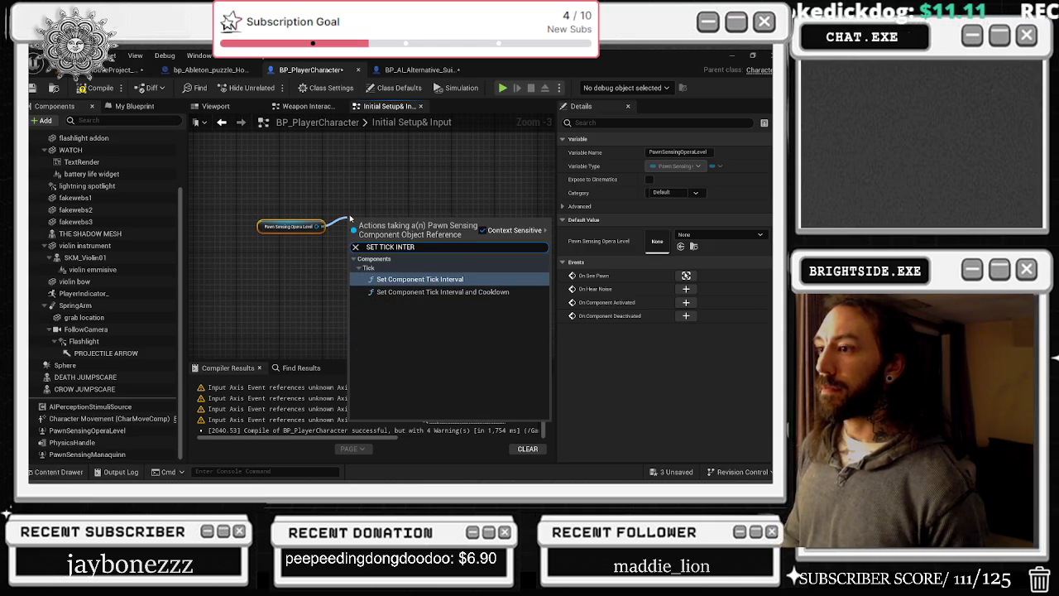
{"action": "key", "text": "Return"}
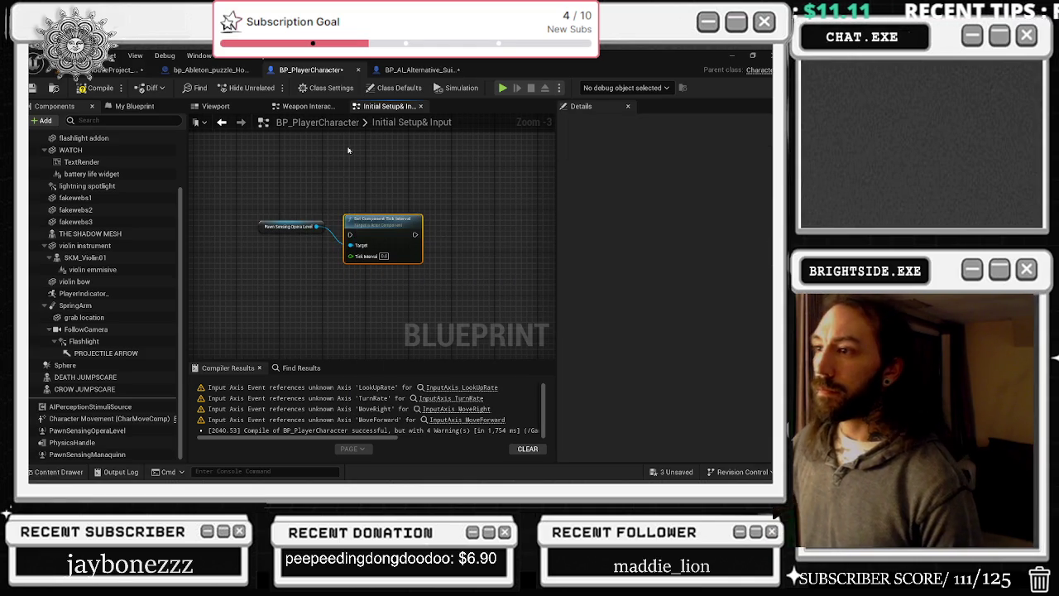
{"action": "scroll", "coordinate": [388, 236], "scroll_direction": "up", "scroll_amount": 3}
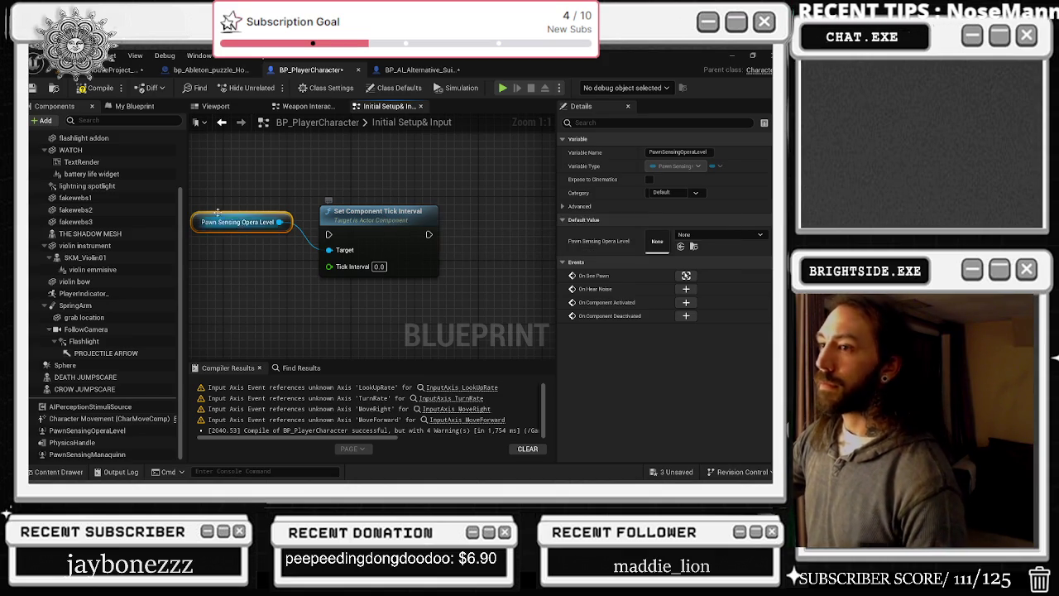
{"action": "left_click", "coordinate": [381, 220]}
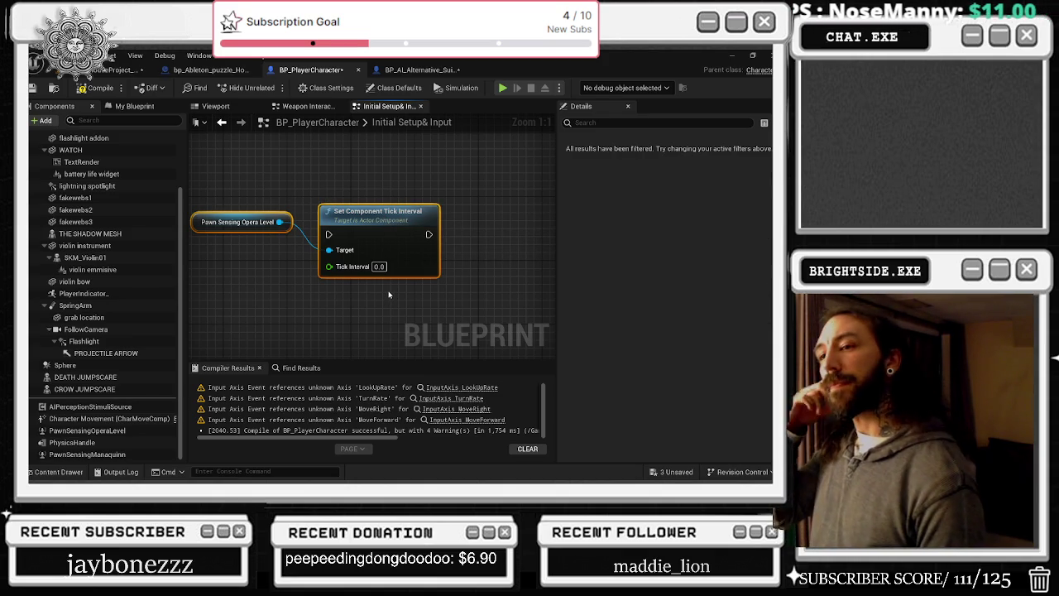
{"action": "key", "text": "Delete"}
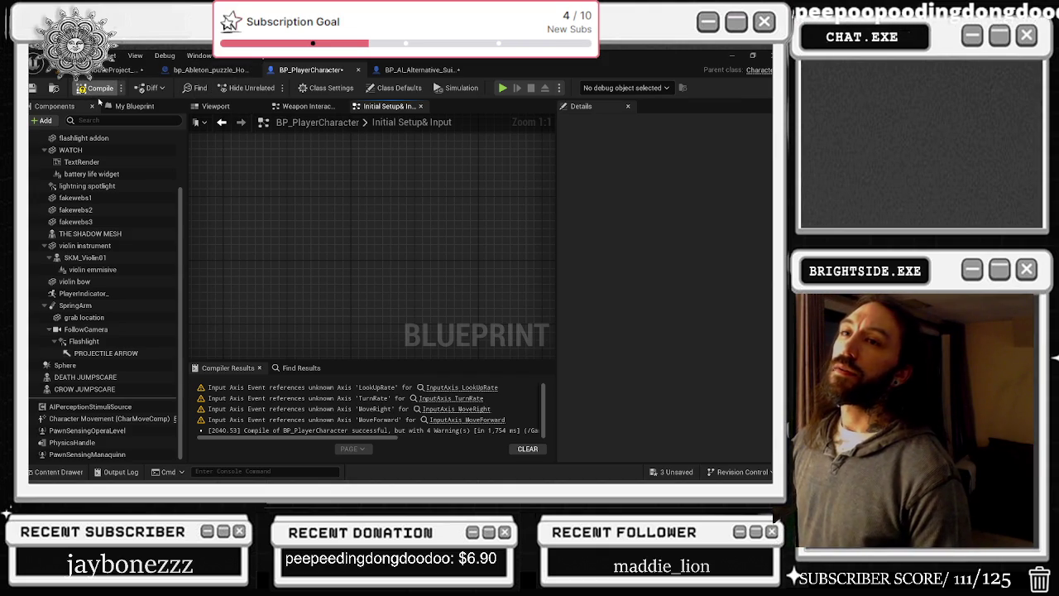
{"action": "left_click", "coordinate": [395, 72]}
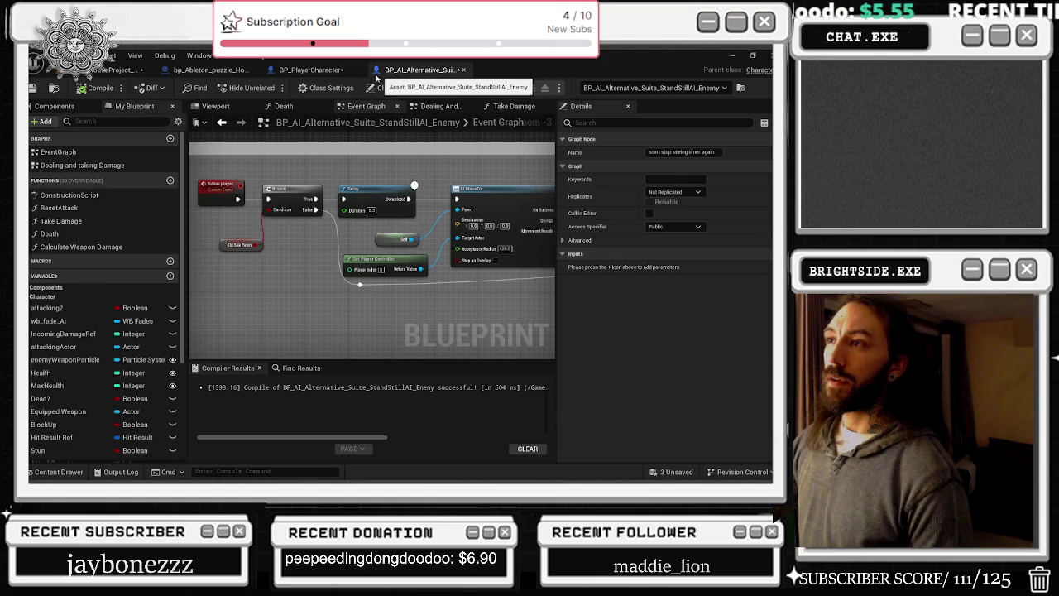
- Fly to the chase-scene camera actor and open its bp_house_chaseScene_running_in_vents_1 Blueprint
{"action": "left_click", "coordinate": [100, 71]}
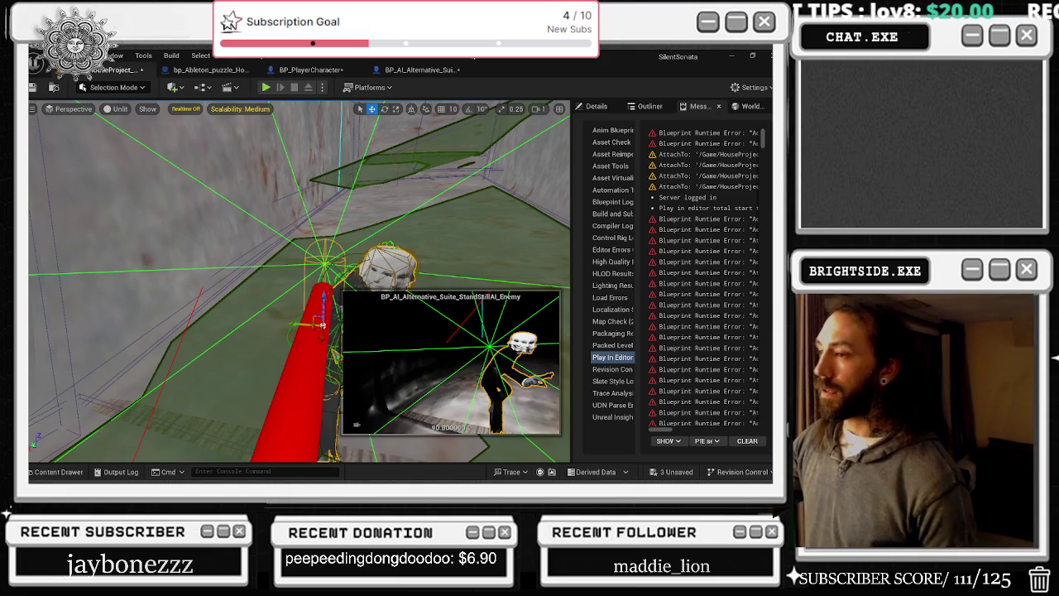
{"action": "left_click_drag", "start_coordinate": [439, 189], "coordinate": [440, 189]}
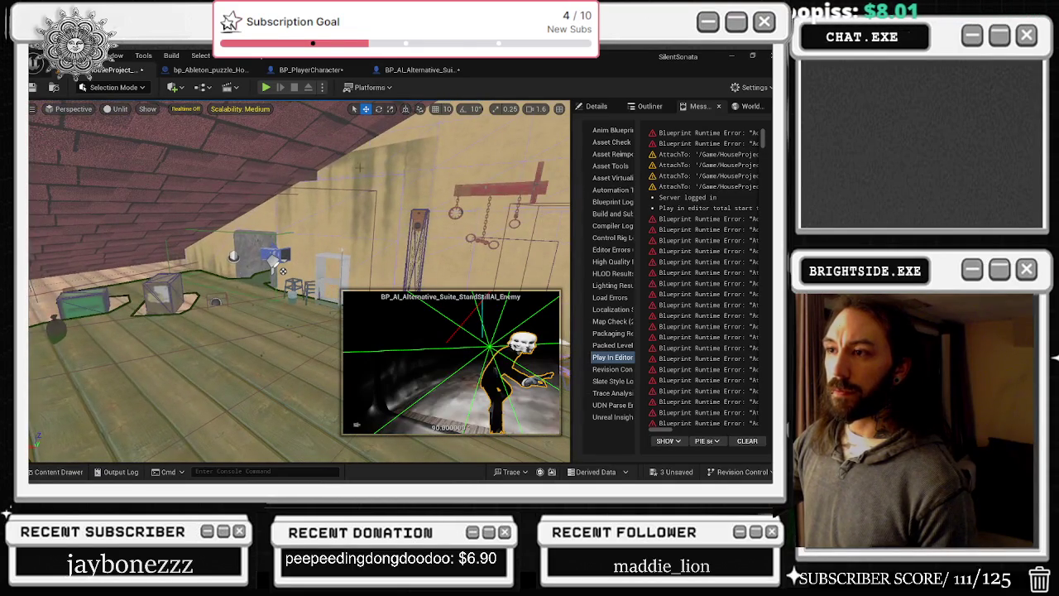
{"action": "left_click", "coordinate": [306, 188]}
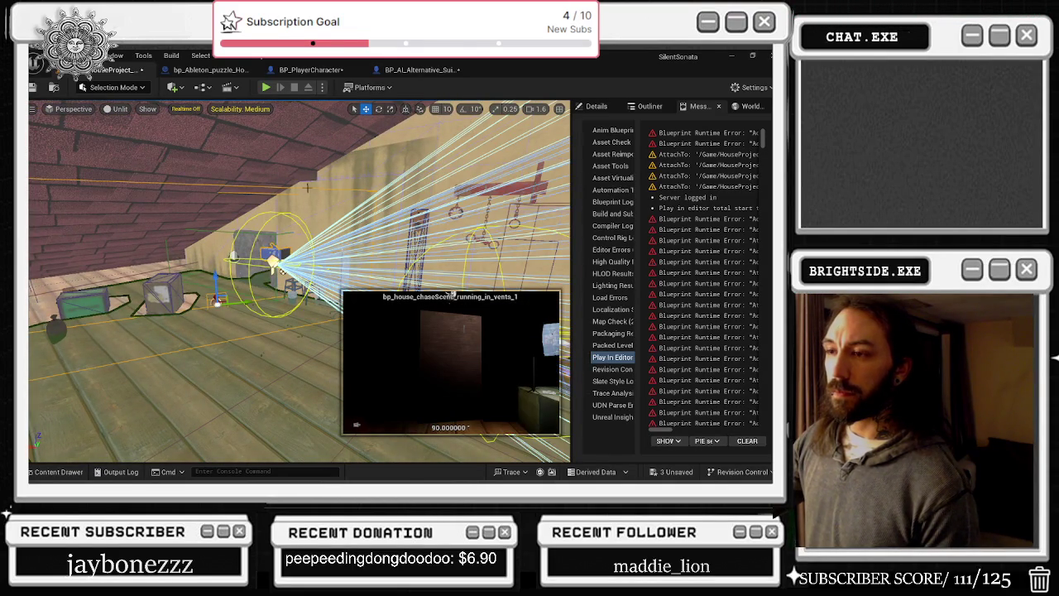
{"action": "double_click", "coordinate": [305, 188]}
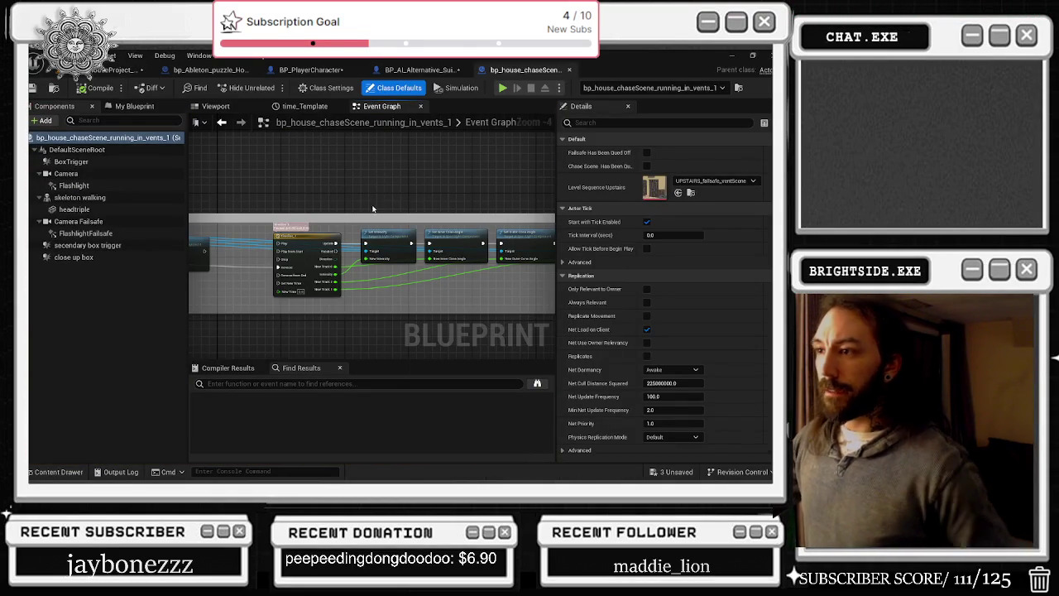
{"action": "scroll", "coordinate": [384, 207], "scroll_direction": "down", "scroll_amount": 3}
{"action": "right_click", "coordinate": [414, 201]}
{"action": "scroll", "coordinate": [334, 224], "scroll_direction": "down", "scroll_amount": 3}
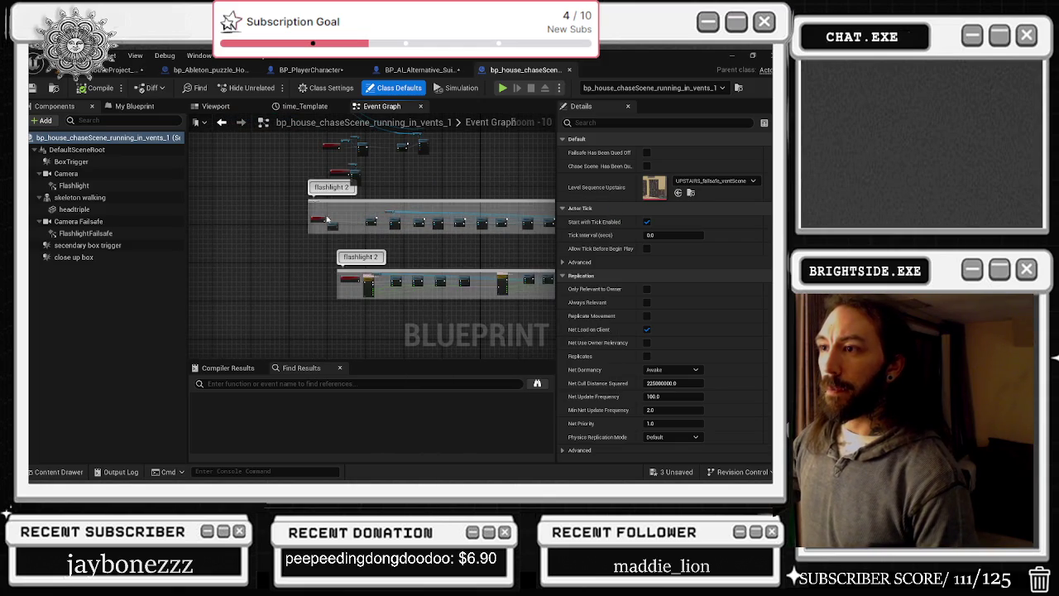
{"action": "scroll", "coordinate": [335, 225], "scroll_direction": "up", "scroll_amount": 7}
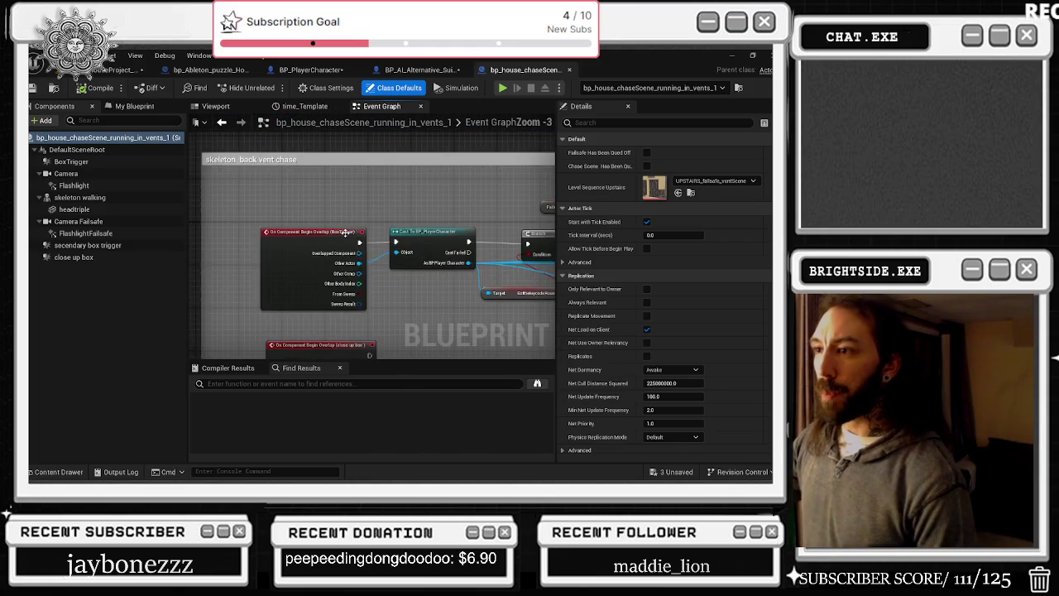
{"action": "scroll", "coordinate": [459, 244], "scroll_direction": "up", "scroll_amount": 1}
{"action": "mouse_move", "coordinate": [331, 232]}
{"action": "left_mouse_down"}
{"action": "mouse_move", "coordinate": [418, 317]}
{"action": "mouse_move", "coordinate": [392, 306]}
{"action": "left_mouse_up"}
{"action": "left_click_drag", "start_coordinate": [280, 195], "coordinate": [372, 265]}
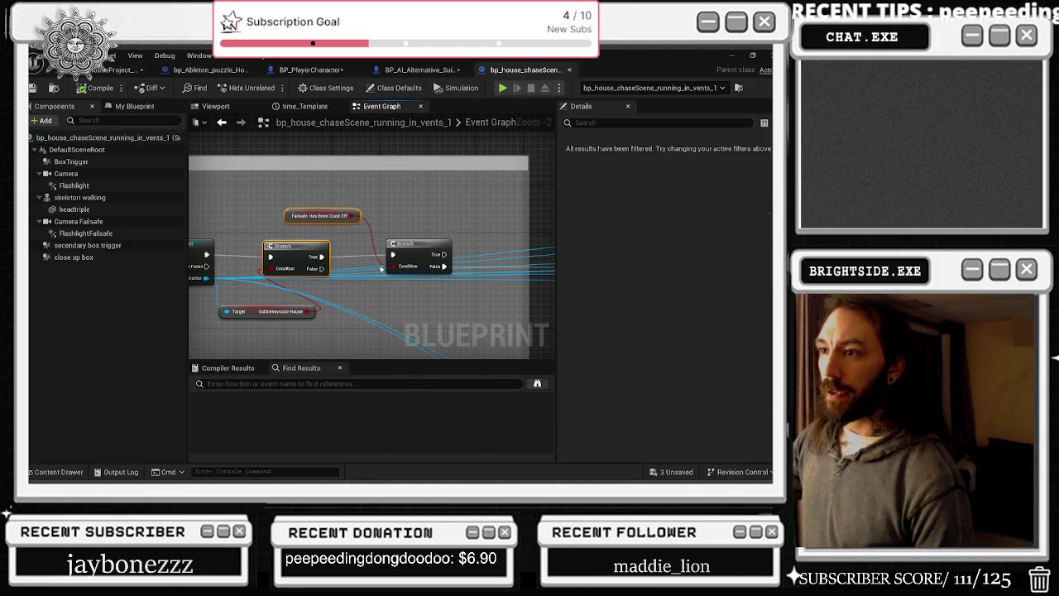
{"action": "left_click_drag", "start_coordinate": [472, 237], "coordinate": [220, 245]}
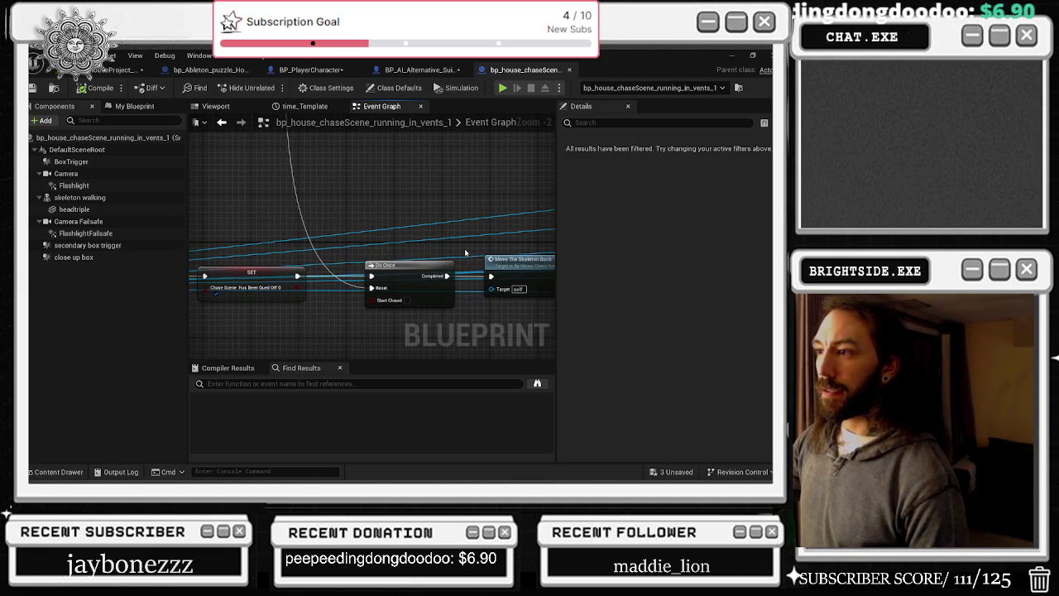
{"action": "left_click_drag", "start_coordinate": [416, 233], "coordinate": [505, 225]}
{"action": "left_click_drag", "start_coordinate": [315, 199], "coordinate": [451, 235]}
{"action": "type", "text": "set tic"}
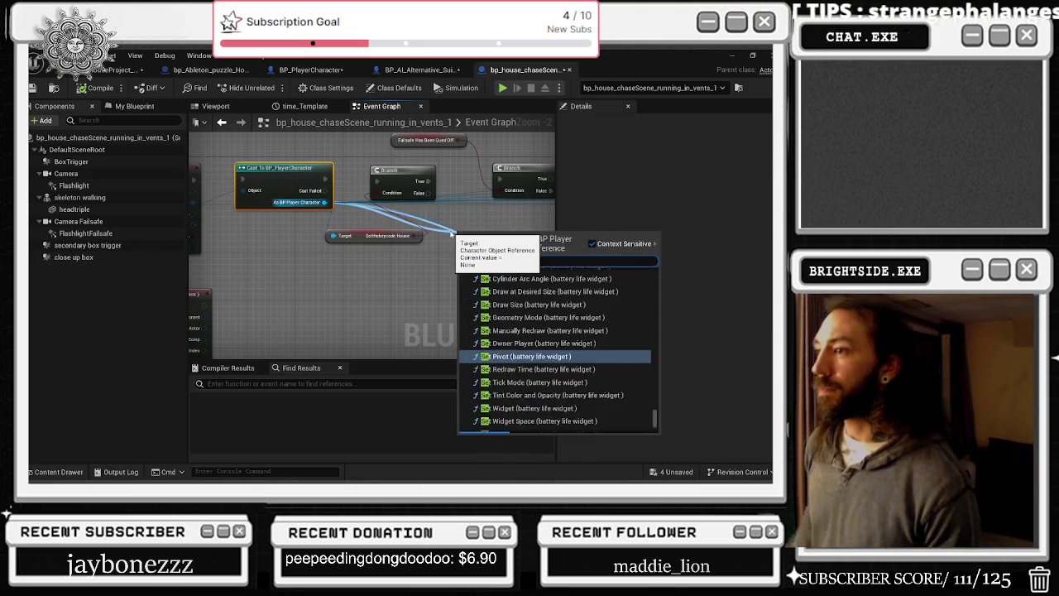
{"action": "type", "text": "k enabled"}
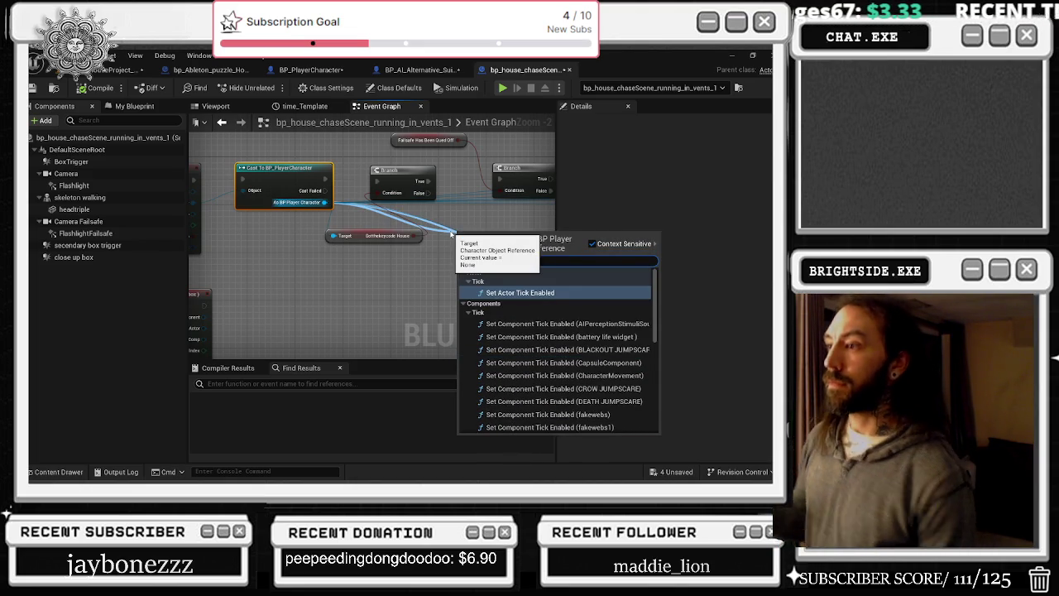
{"action": "key", "text": "Return"}
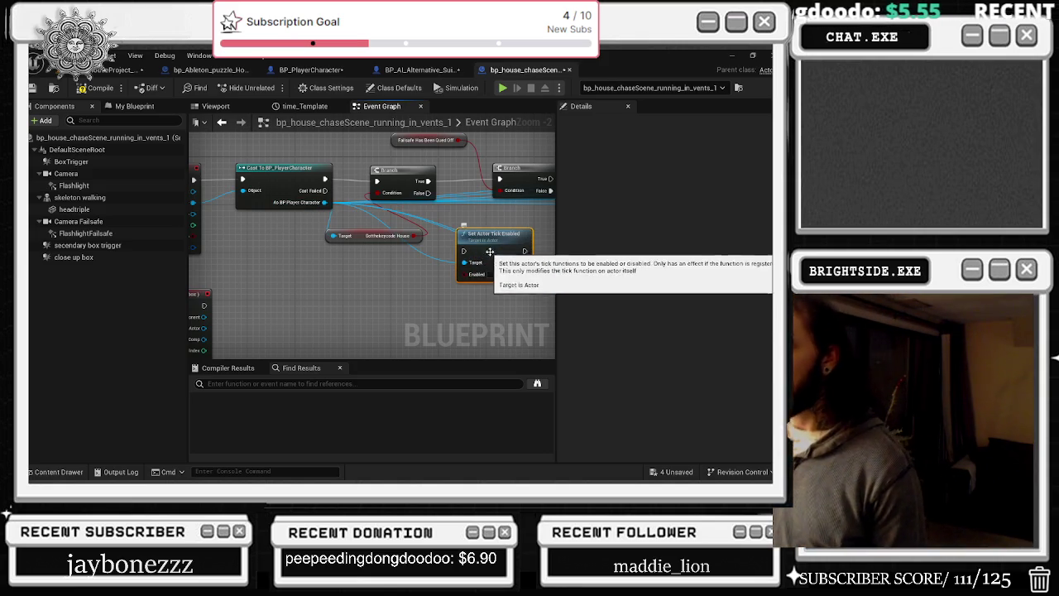
{"action": "key", "text": "Delete"}
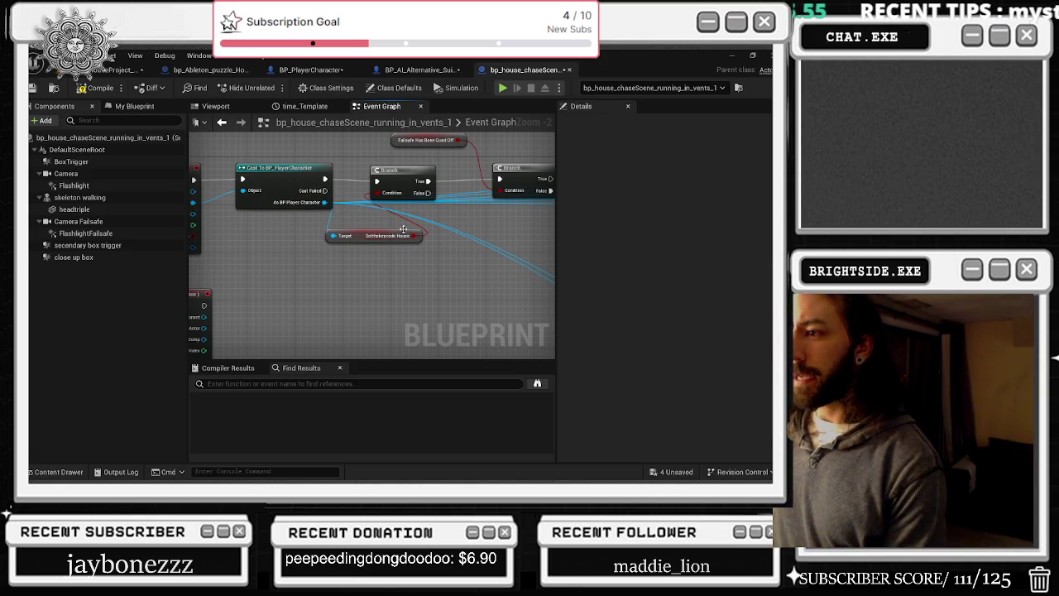
- From As BP Player Character, add Get Pawn Sensing Opera Level feeding a Set Component Tick Interval node
{"action": "left_click_drag", "start_coordinate": [324, 202], "coordinate": [367, 271]}
{"action": "type", "text": "get"}
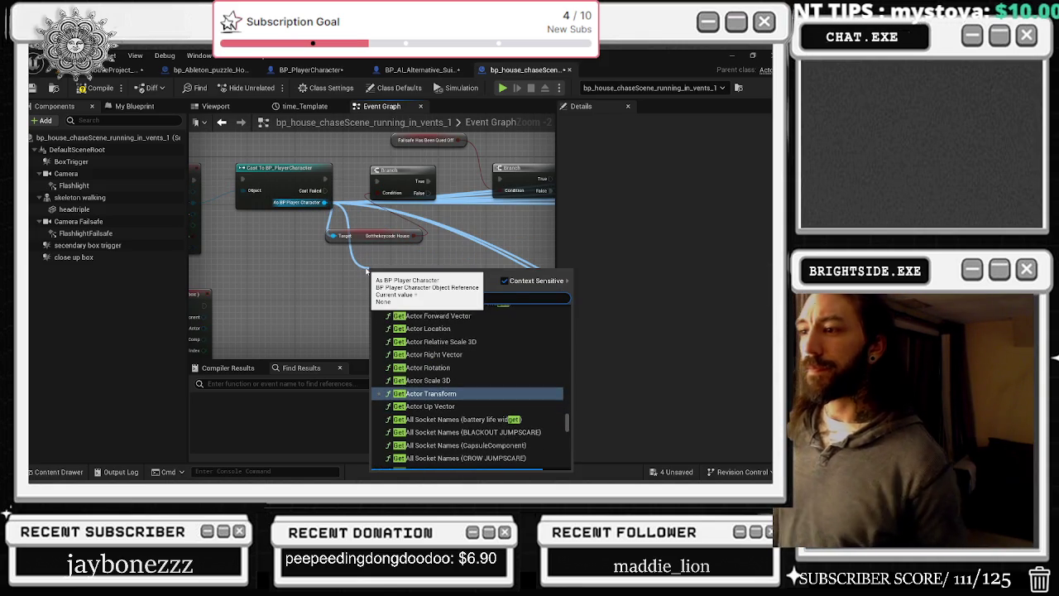
{"action": "type", "text": " opera"}
{"action": "key", "text": "Down"}
{"action": "key", "text": "Down"}
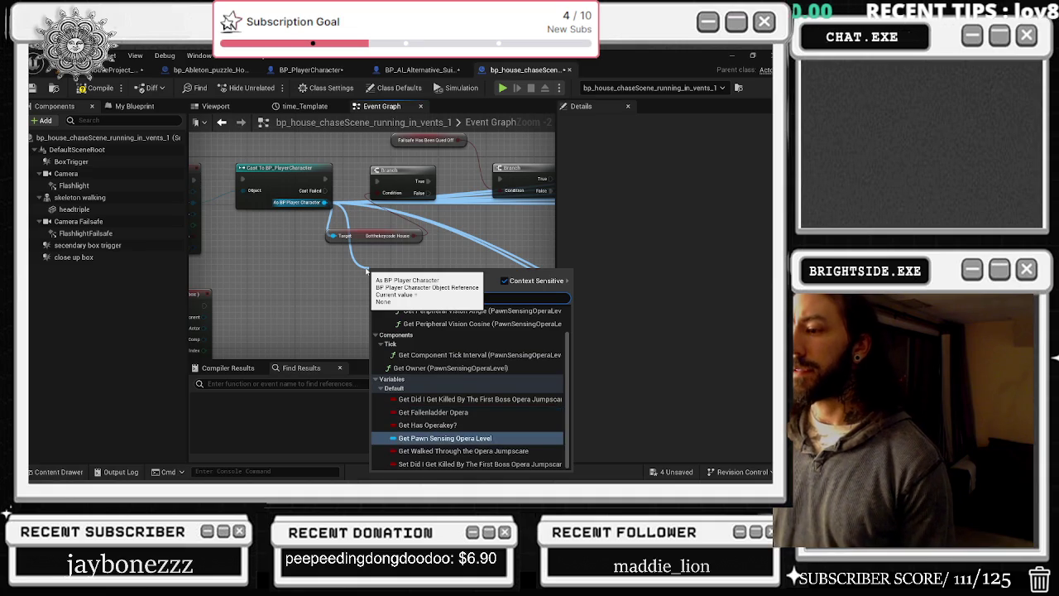
{"action": "key", "text": "Return"}
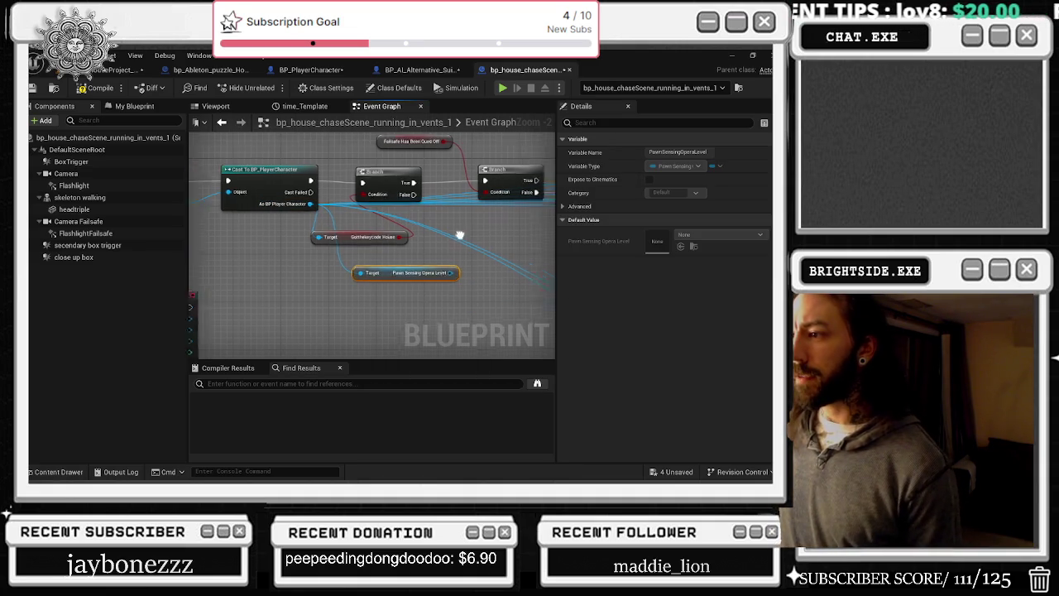
{"action": "left_click_drag", "start_coordinate": [376, 271], "coordinate": [402, 277]}
{"action": "type", "text": "SET TICK"}
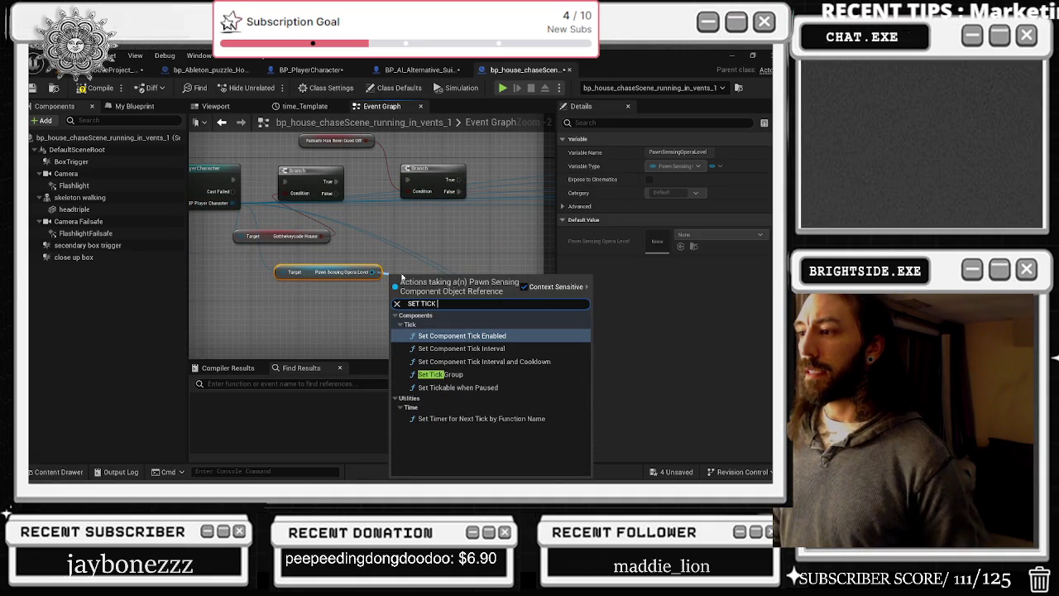
{"action": "key", "text": "Down"}
{"action": "key", "text": "Return"}
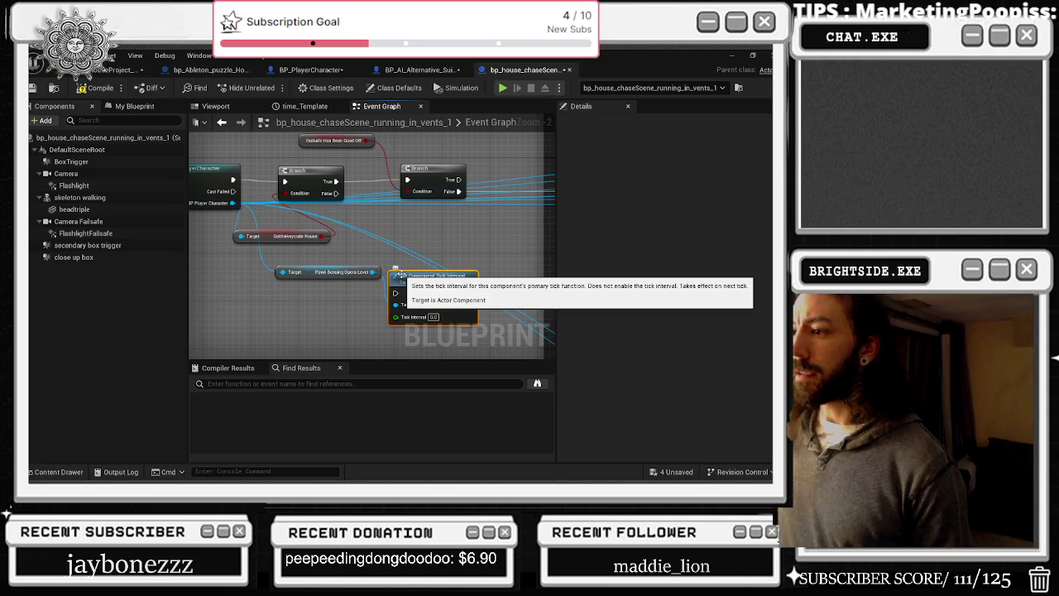
- Place the tick interval node after the Branch, tidy the comment box, and set interval 0.25
{"action": "mouse_move", "coordinate": [385, 331]}
{"action": "left_mouse_down"}
{"action": "mouse_move", "coordinate": [521, 222]}
{"action": "mouse_move", "coordinate": [474, 230]}
{"action": "left_mouse_up"}
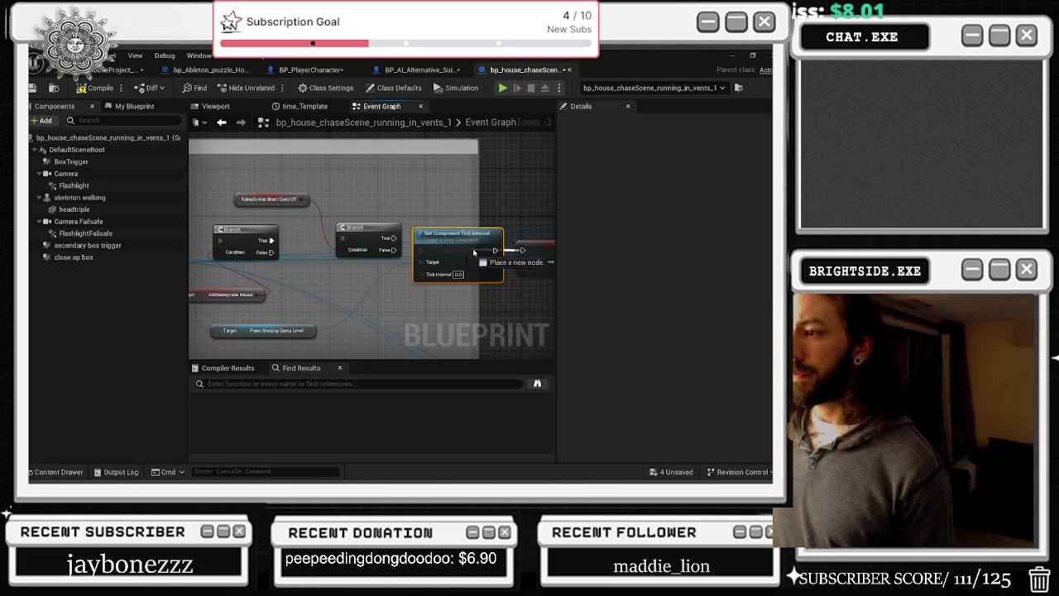
{"action": "left_click_drag", "start_coordinate": [484, 212], "coordinate": [495, 212]}
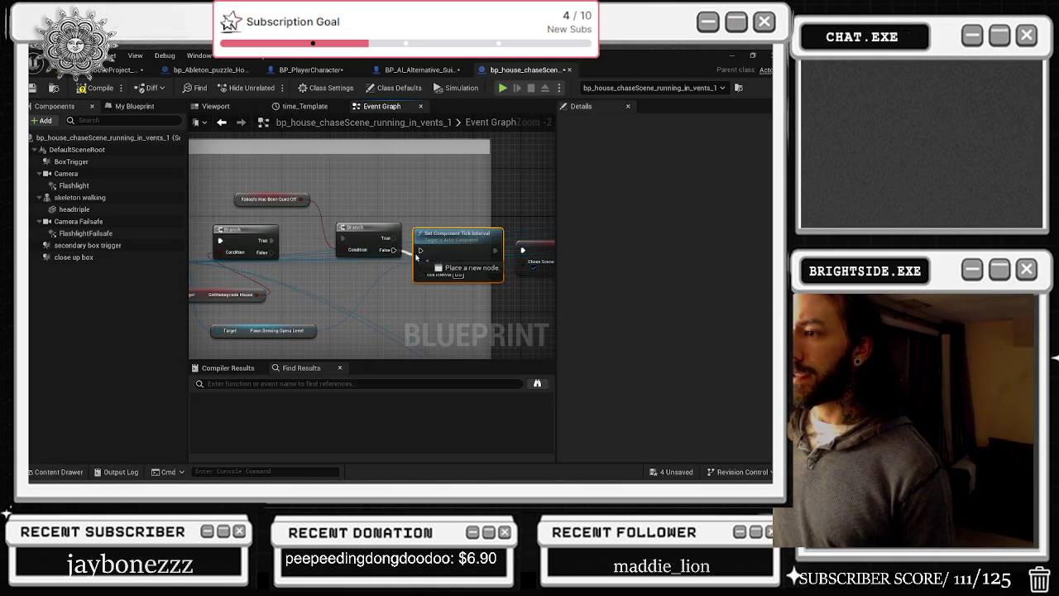
{"action": "left_click", "coordinate": [458, 273]}
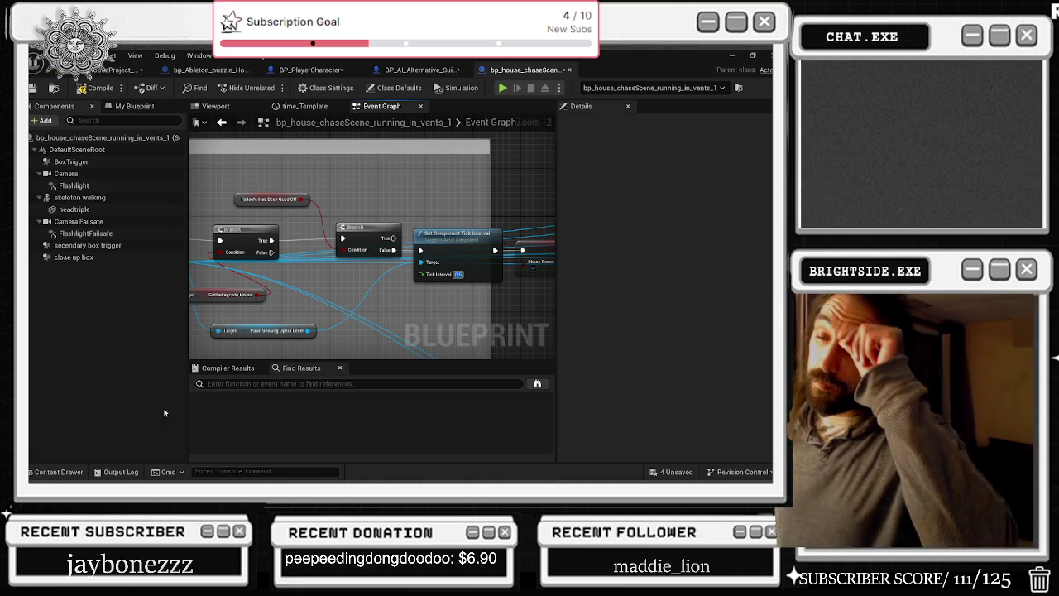
{"action": "left_click", "coordinate": [331, 307]}
{"action": "left_click_drag", "start_coordinate": [331, 307], "coordinate": [313, 302]}
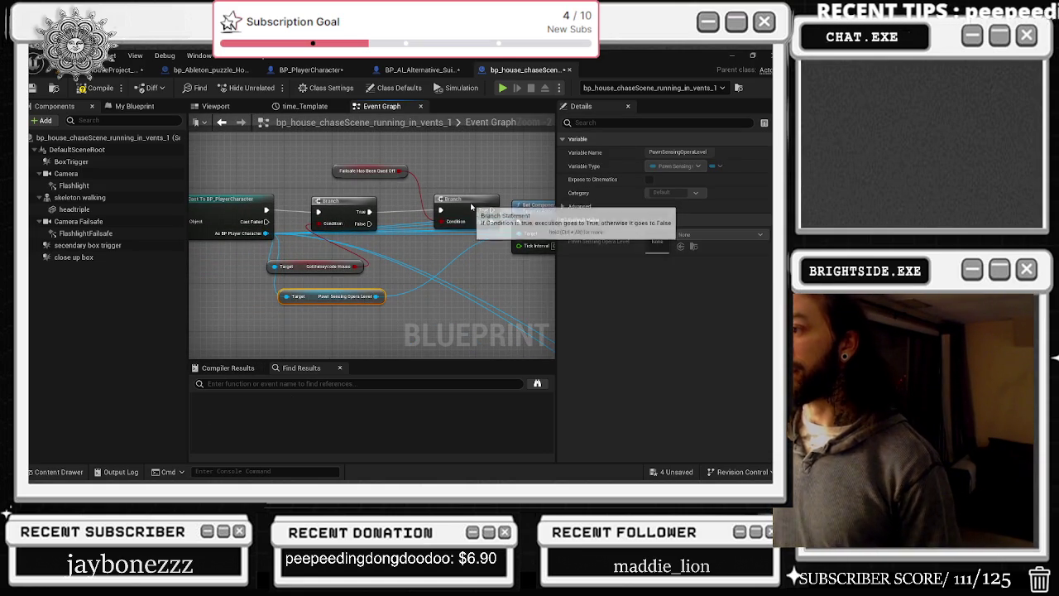
{"action": "left_click_drag", "start_coordinate": [471, 207], "coordinate": [447, 205]}
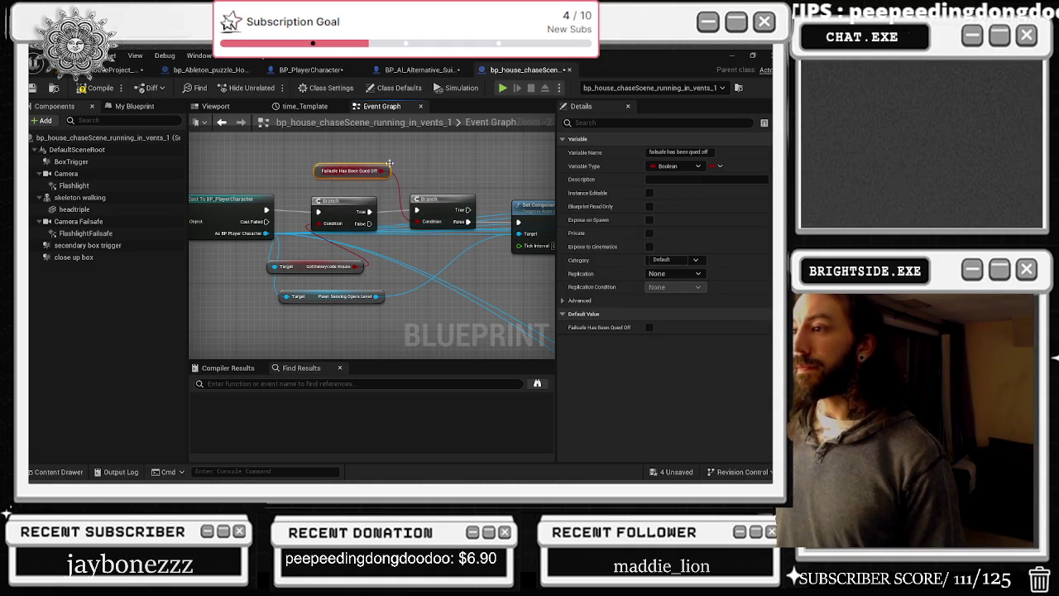
{"action": "left_click_drag", "start_coordinate": [445, 184], "coordinate": [373, 184]}
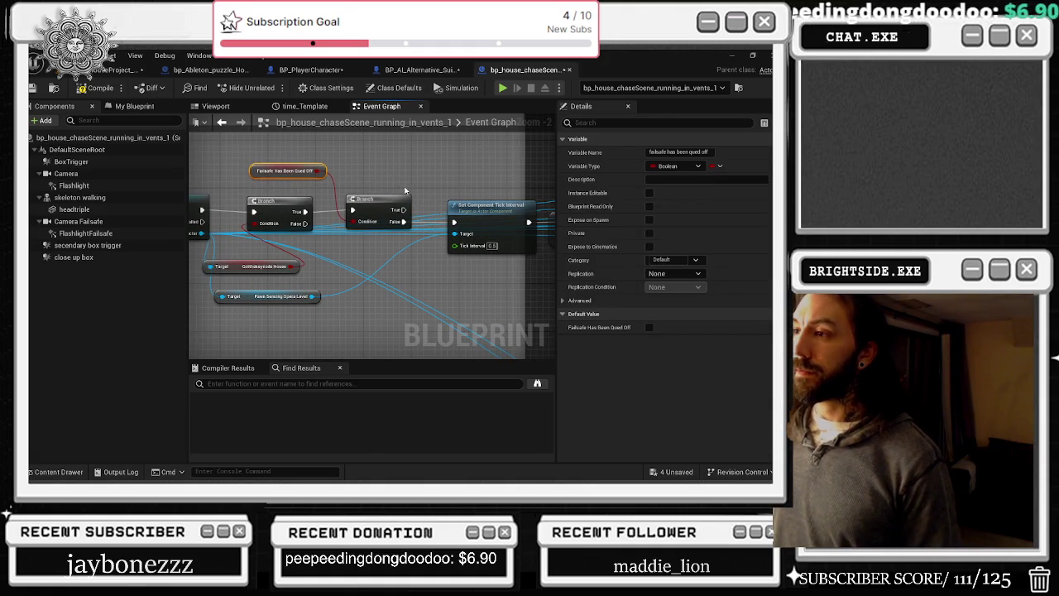
{"action": "left_click", "coordinate": [492, 246]}
{"action": "type", "text": "0.25"}
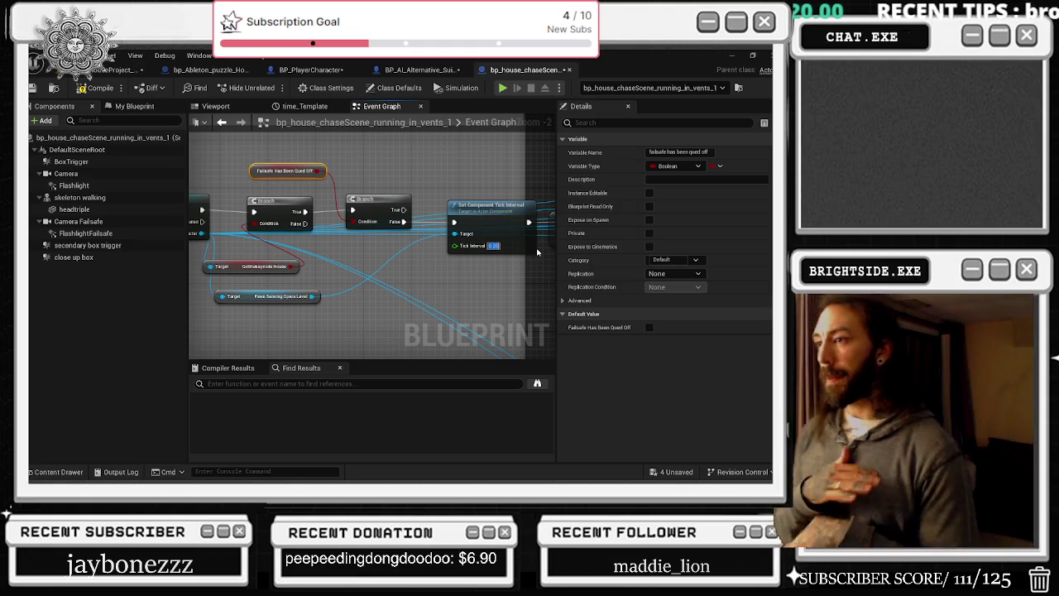
{"action": "scroll", "coordinate": [435, 296], "scroll_direction": "down", "scroll_amount": 2}
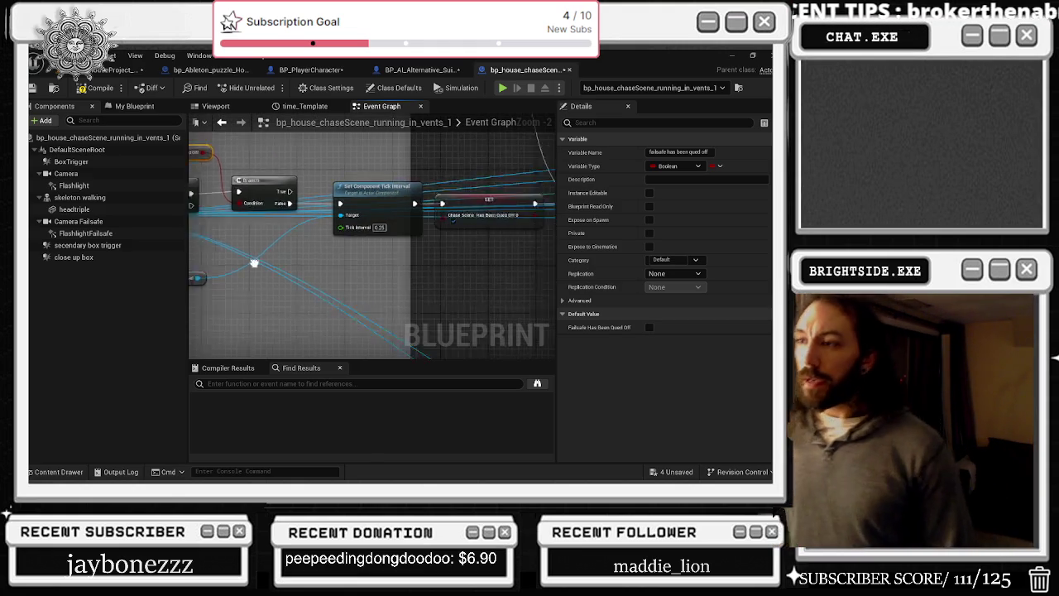
- Review the rest of the node chain and compile the chase-scene Blueprint
{"action": "left_click_drag", "start_coordinate": [386, 242], "coordinate": [291, 260]}
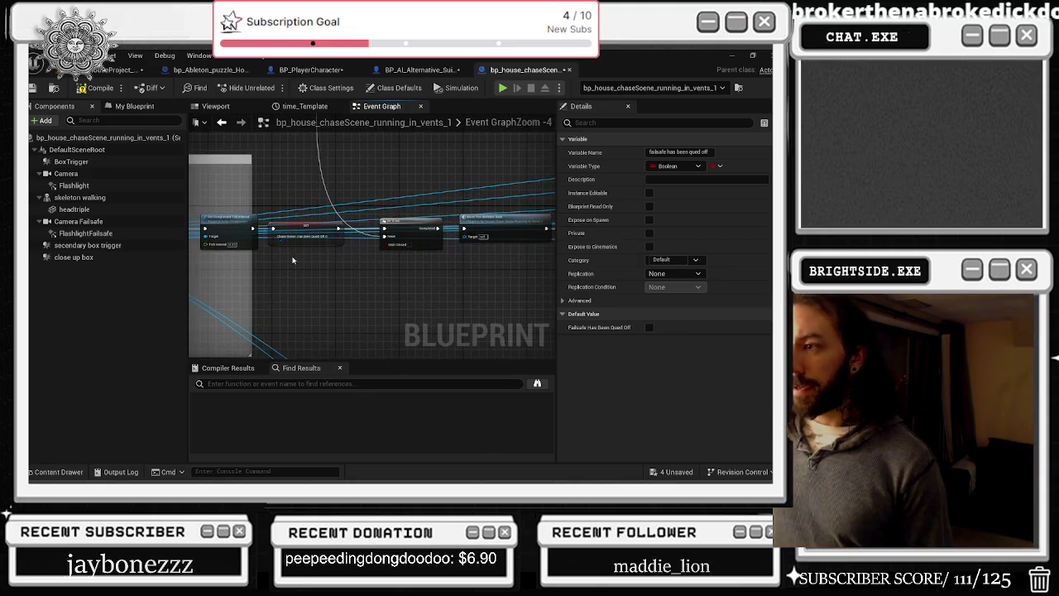
{"action": "left_click_drag", "start_coordinate": [474, 194], "coordinate": [310, 189]}
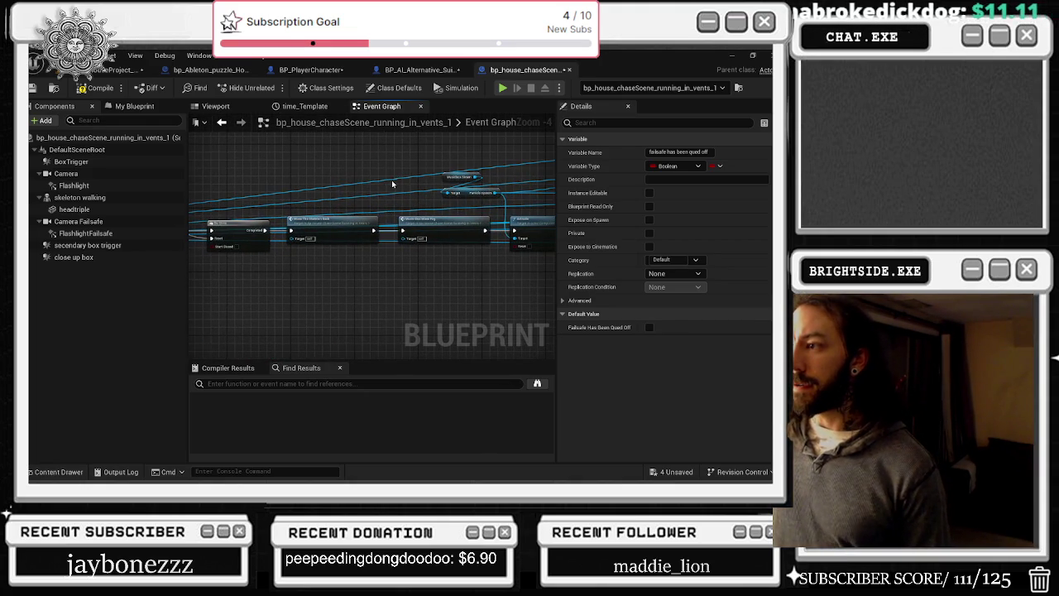
{"action": "scroll", "coordinate": [396, 206], "scroll_direction": "down", "scroll_amount": 2}
{"action": "scroll", "coordinate": [297, 333], "scroll_direction": "up", "scroll_amount": 5}
{"action": "scroll", "coordinate": [277, 324], "scroll_direction": "down", "scroll_amount": 6}
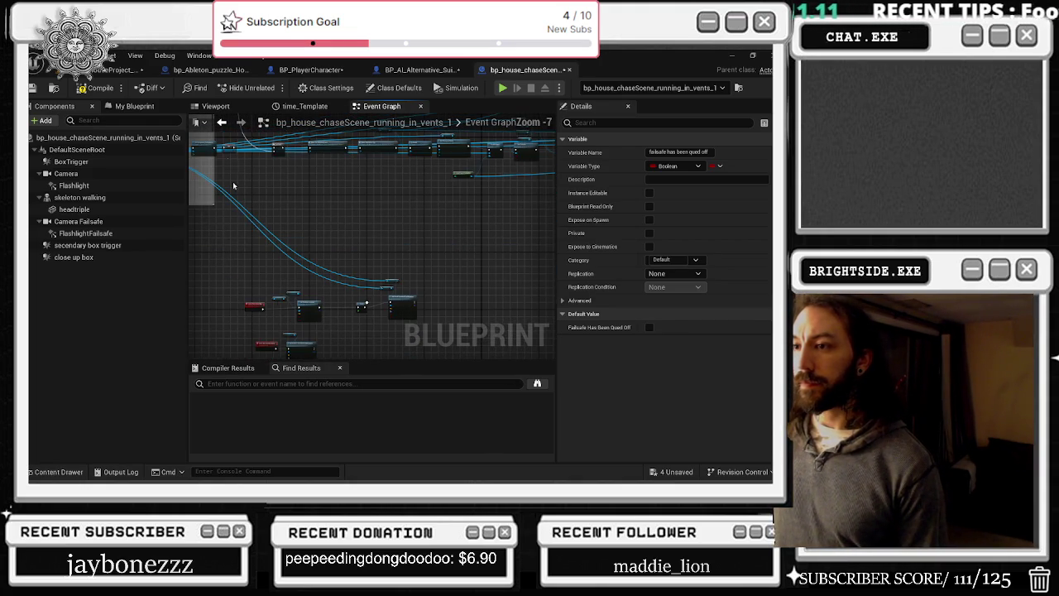
{"action": "left_click", "coordinate": [97, 88]}
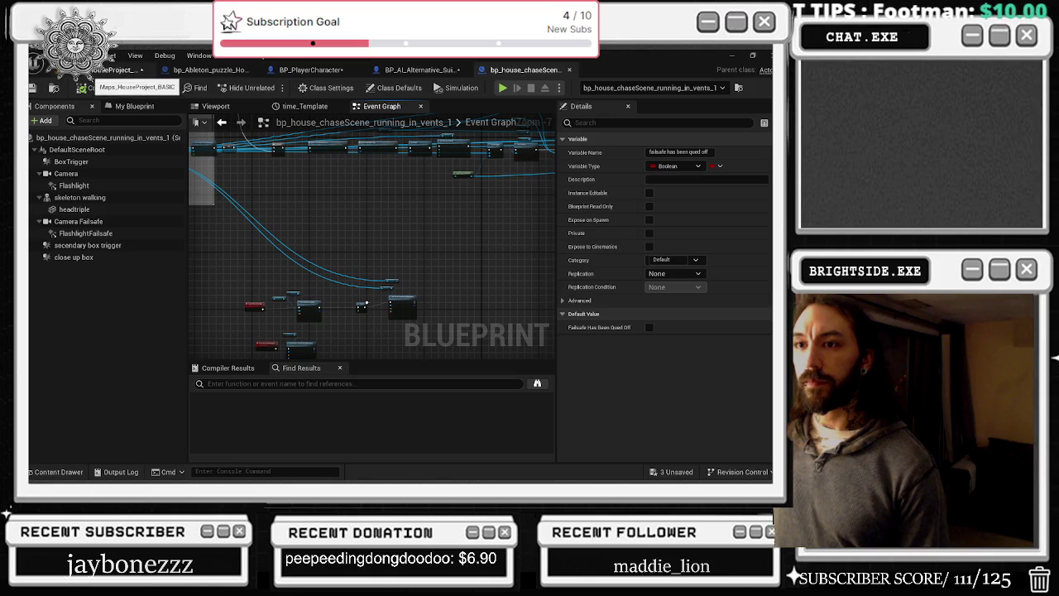
- Scroll the FlashlightFailsafe light's Details down to Component Tick, showing a 0.0 tick interval
{"action": "left_click", "coordinate": [78, 185]}
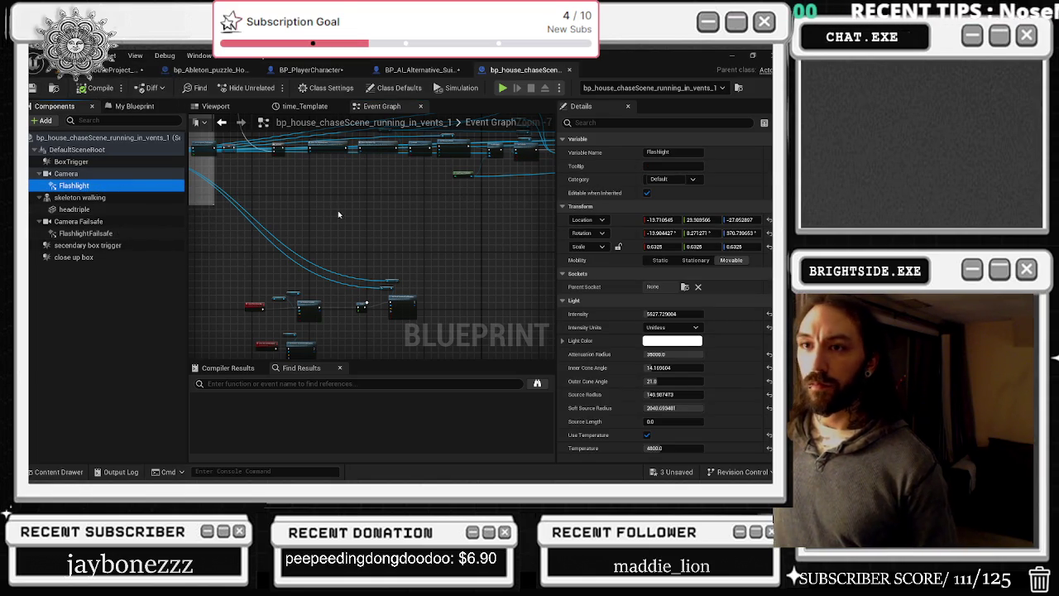
{"action": "left_click", "coordinate": [106, 210]}
{"action": "left_click", "coordinate": [112, 221]}
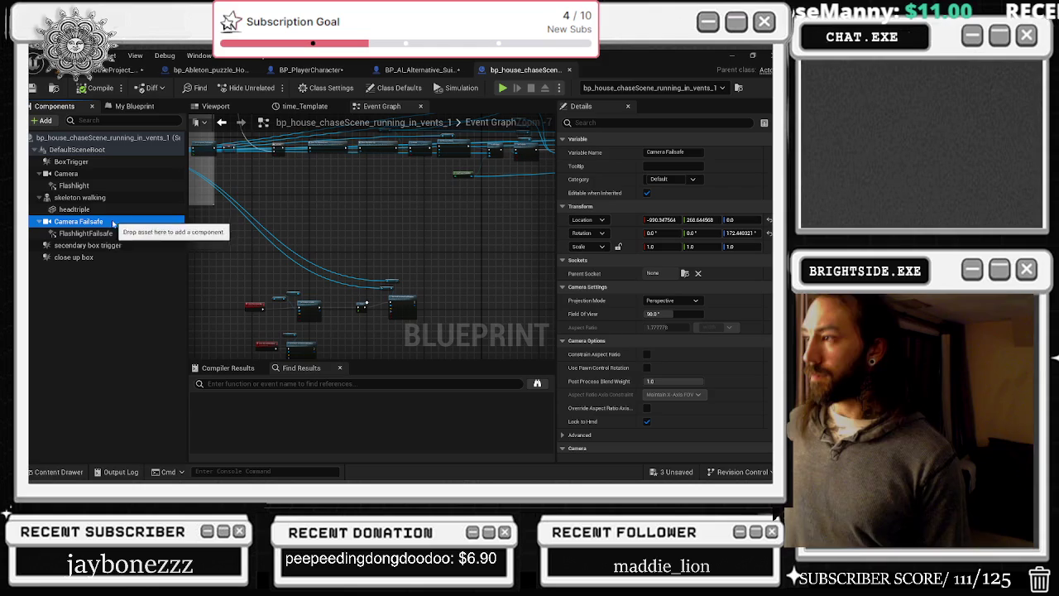
{"action": "left_click", "coordinate": [115, 235]}
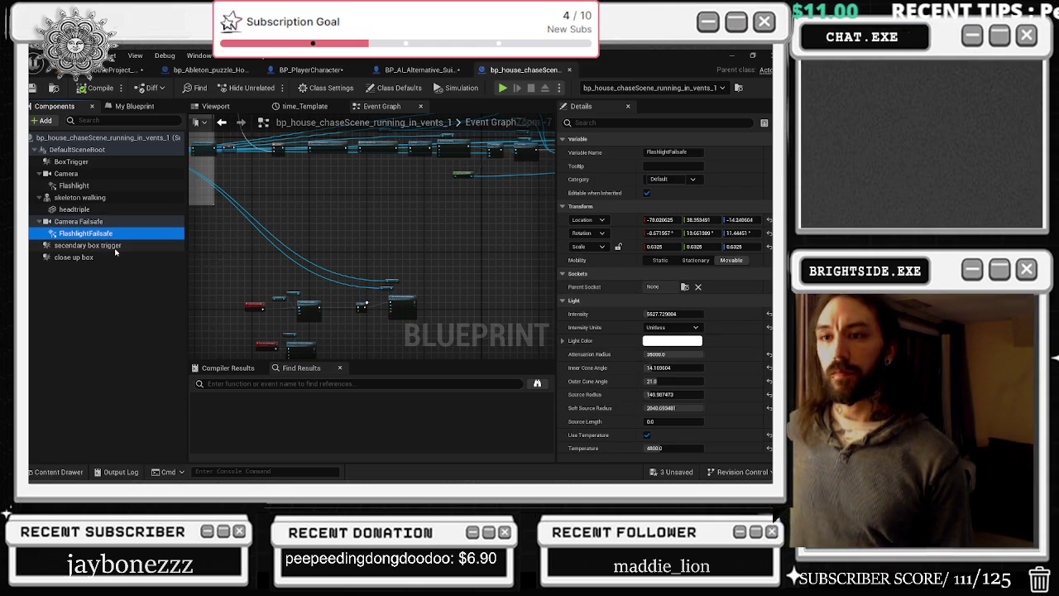
{"action": "scroll", "coordinate": [753, 253], "scroll_direction": "down", "scroll_amount": 4}
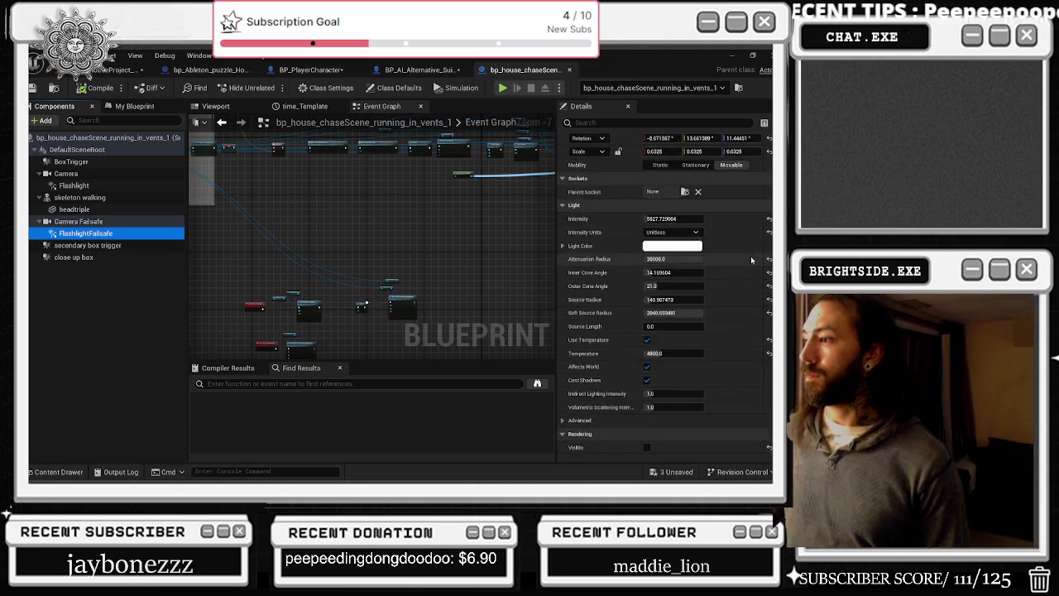
{"action": "scroll", "coordinate": [753, 253], "scroll_direction": "down", "scroll_amount": 1}
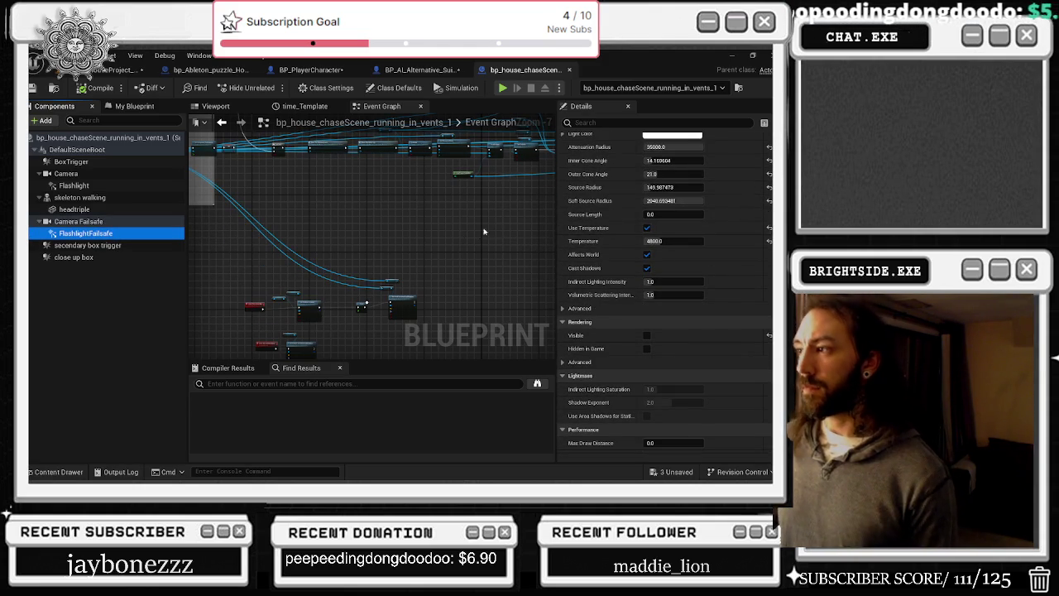
{"action": "scroll", "coordinate": [633, 237], "scroll_direction": "down", "scroll_amount": 2}
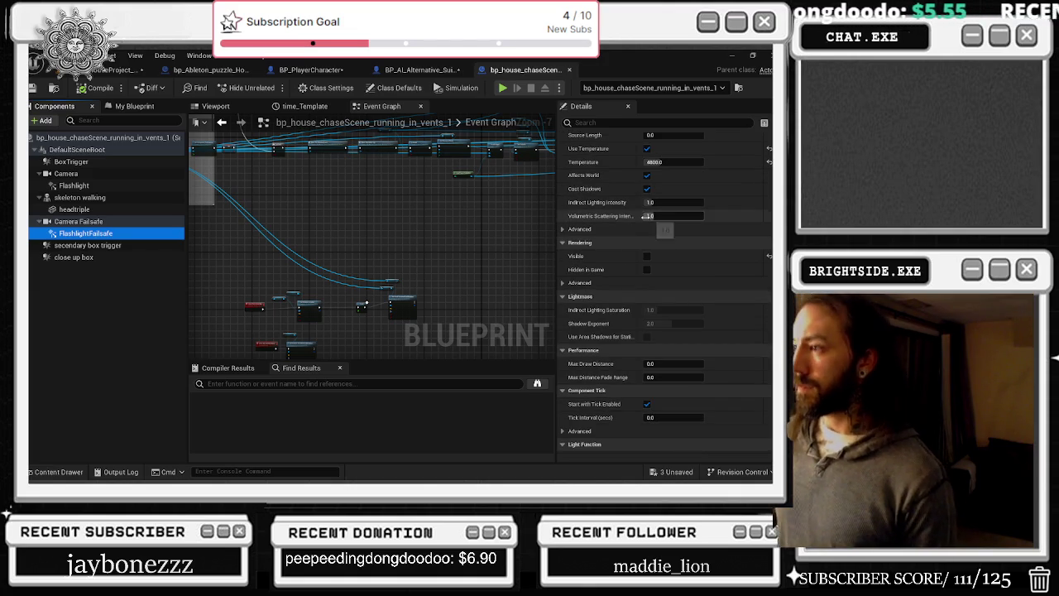
{"action": "scroll", "coordinate": [641, 230], "scroll_direction": "down", "scroll_amount": 1}
{"action": "scroll", "coordinate": [645, 226], "scroll_direction": "down", "scroll_amount": 2}
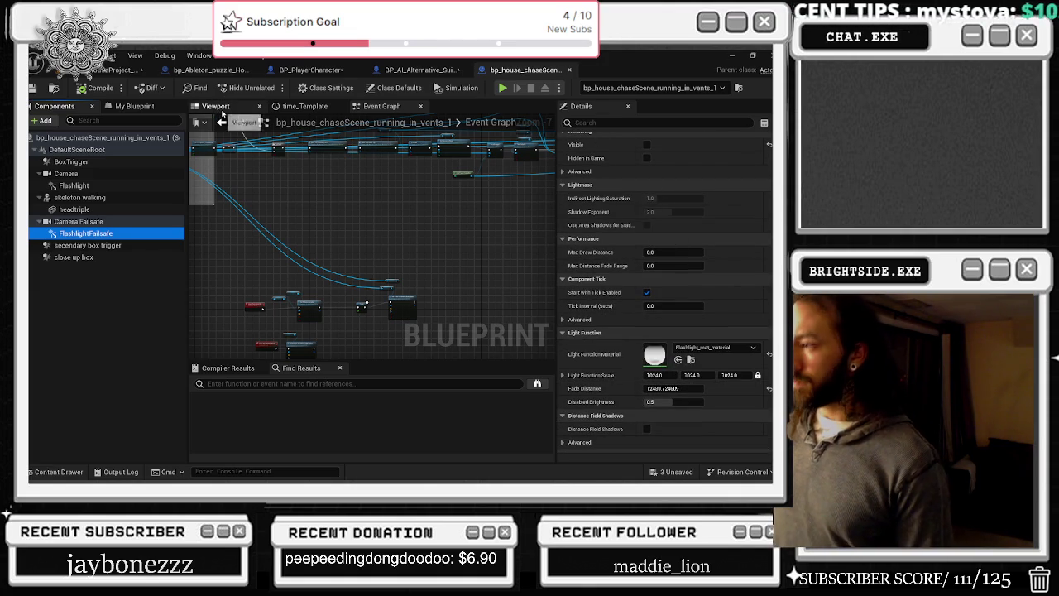
- Check the chase-scene Blueprint's Flashlight and BoxTrigger components in 3D, then close it
{"action": "left_click", "coordinate": [215, 106]}
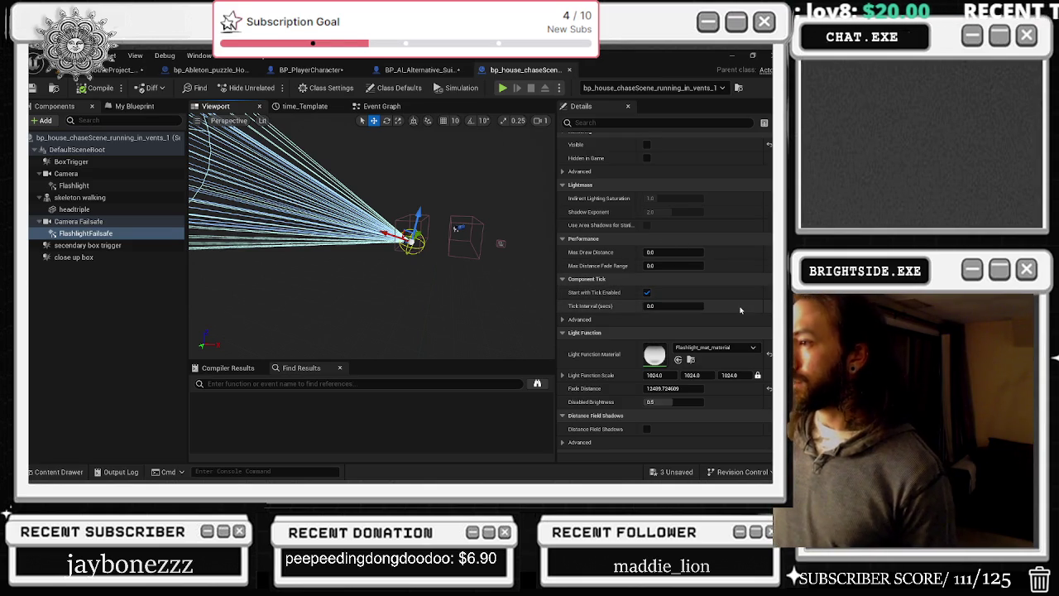
{"action": "scroll", "coordinate": [695, 305], "scroll_direction": "up", "scroll_amount": 10}
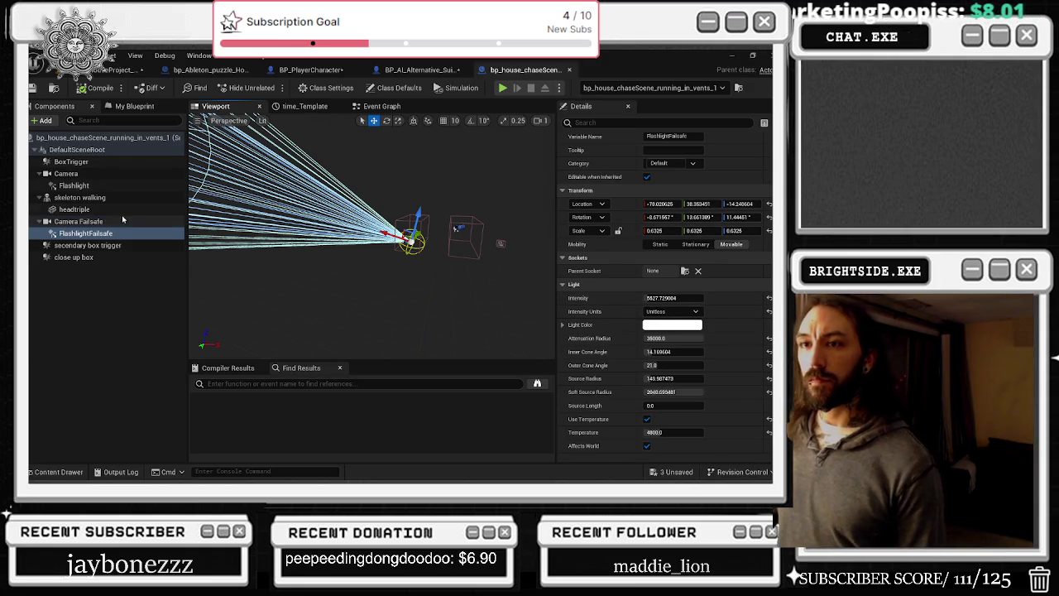
{"action": "left_click", "coordinate": [89, 187]}
{"action": "left_click", "coordinate": [83, 161]}
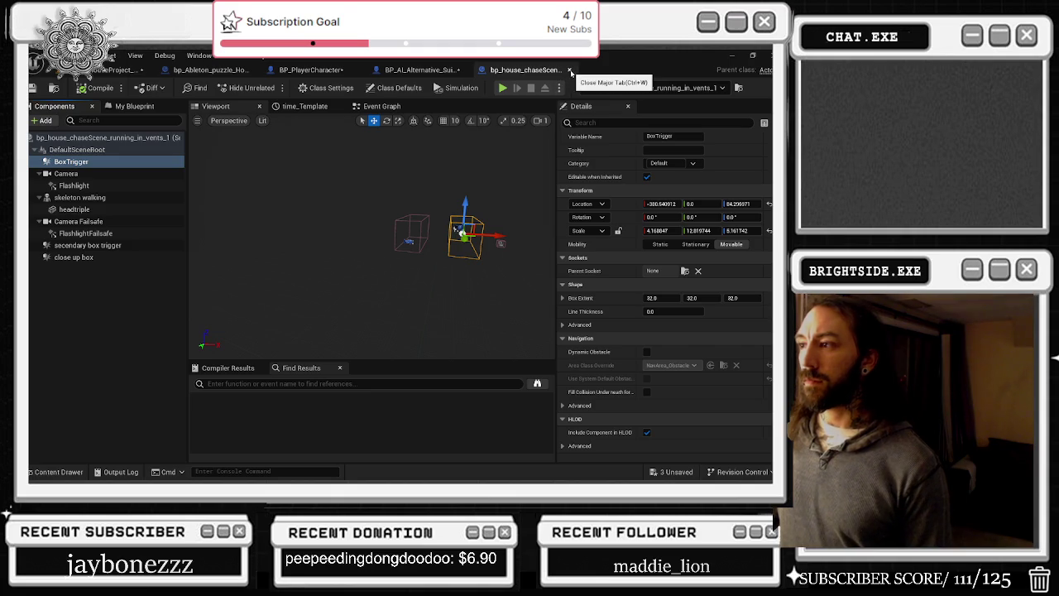
{"action": "left_click", "coordinate": [571, 71]}
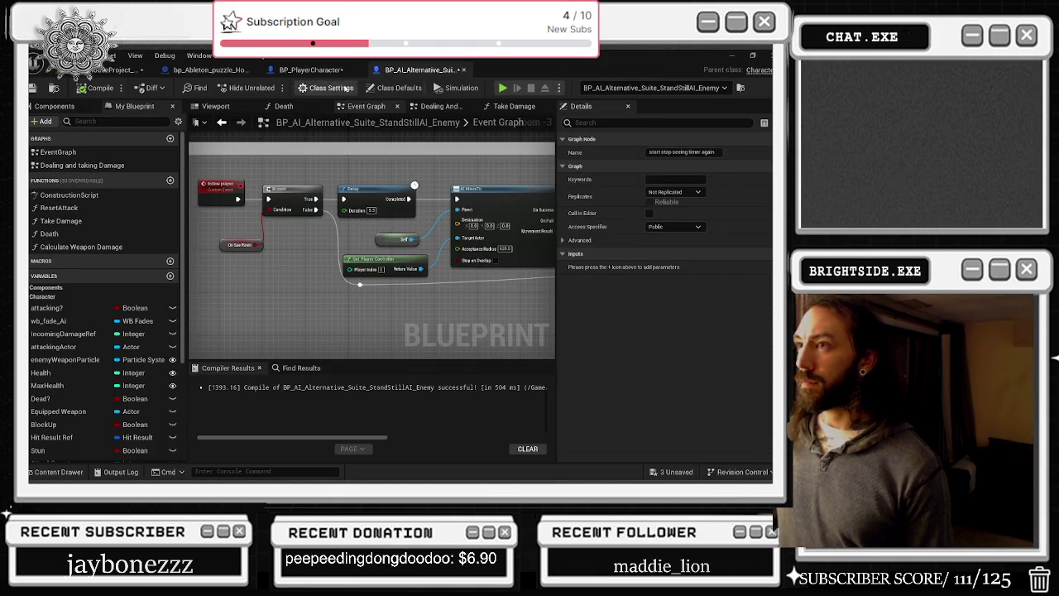
- Fly through the house to the red-rug bookshelf room and open the bookcase booby-trap Blueprint
{"action": "left_click", "coordinate": [308, 70]}
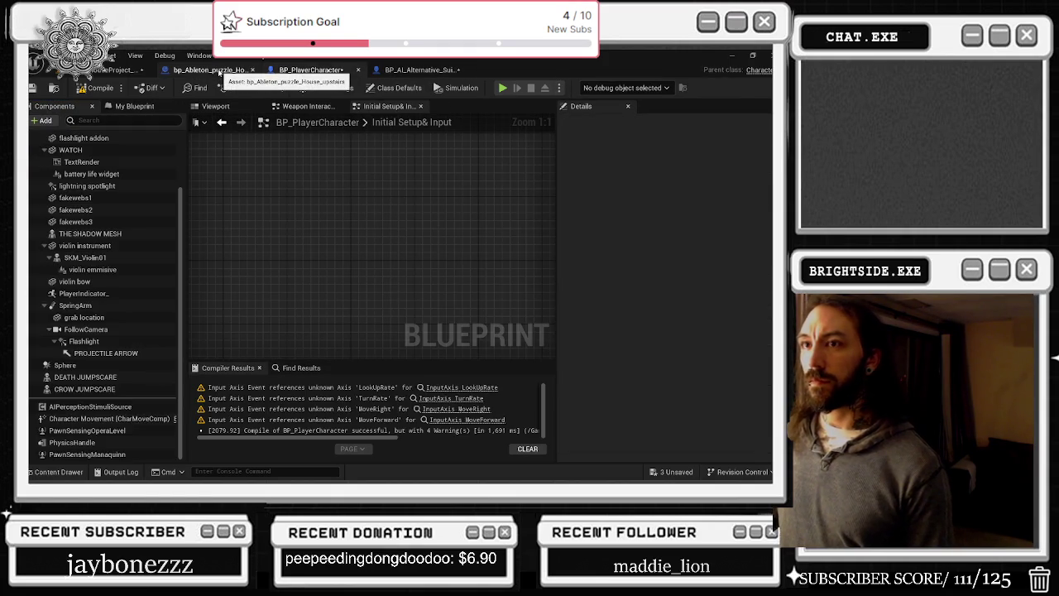
{"action": "left_click", "coordinate": [207, 70]}
{"action": "left_click", "coordinate": [107, 69]}
{"action": "left_click_drag", "start_coordinate": [229, 165], "coordinate": [140, 190]}
{"action": "mouse_move", "coordinate": [453, 294]}
{"action": "left_mouse_down"}
{"action": "mouse_move", "coordinate": [440, 298]}
{"action": "mouse_move", "coordinate": [452, 294]}
{"action": "left_mouse_up"}
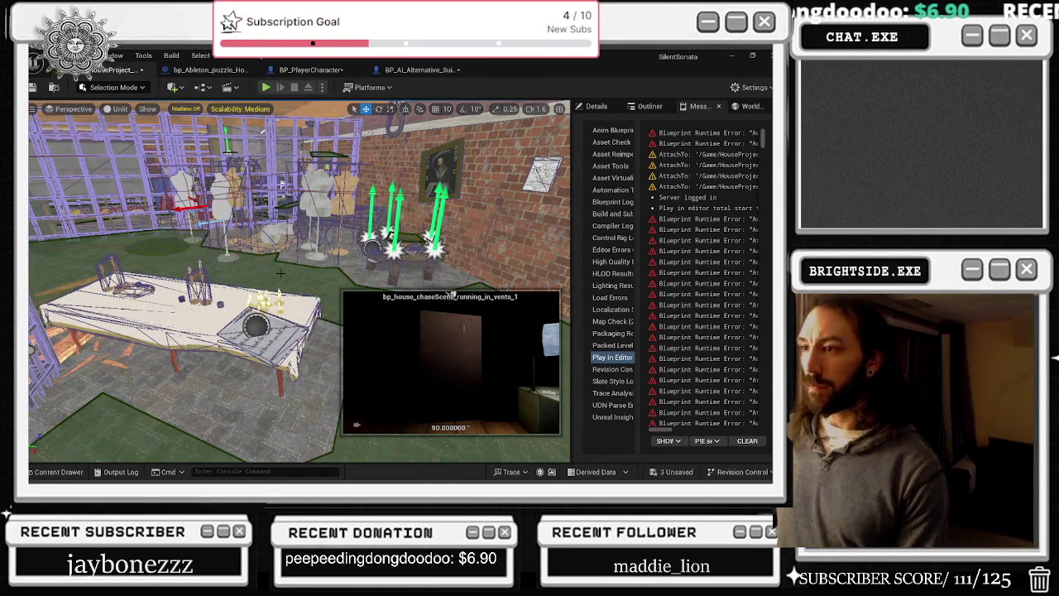
{"action": "left_click_drag", "start_coordinate": [453, 293], "coordinate": [453, 294]}
{"action": "double_click", "coordinate": [453, 293]}
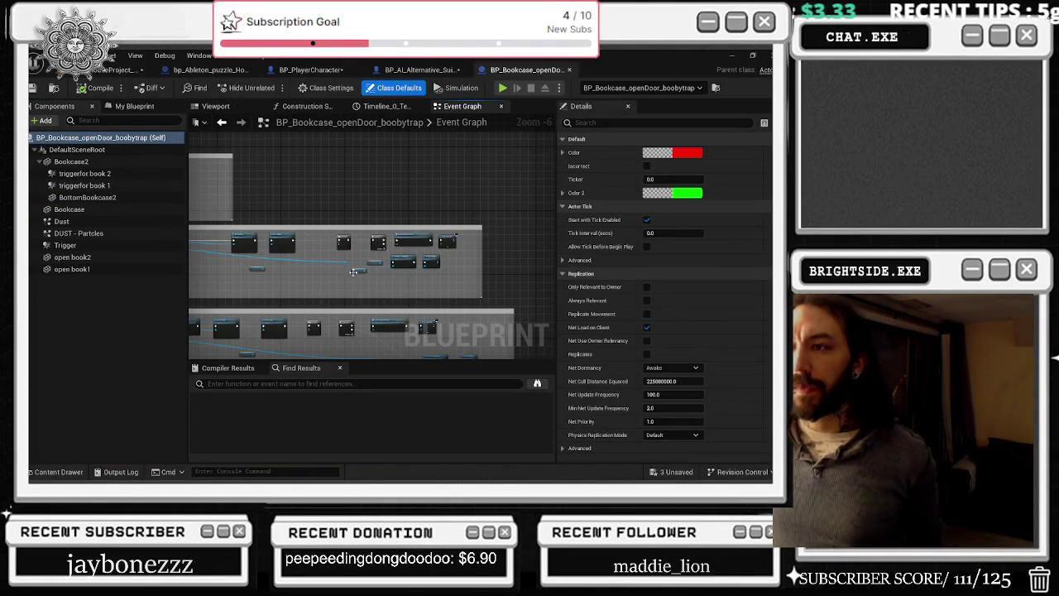
- Inspect the Trigger component's settings in the Viewport, then return to the Event Graph
{"action": "scroll", "coordinate": [335, 240], "scroll_direction": "up", "scroll_amount": 4}
{"action": "scroll", "coordinate": [336, 240], "scroll_direction": "down", "scroll_amount": 3}
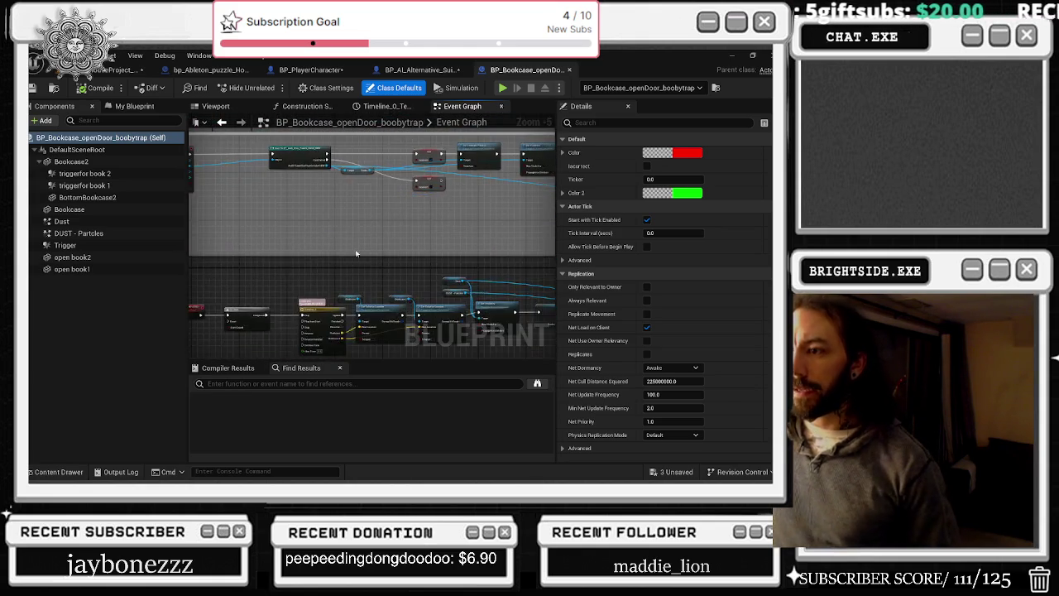
{"action": "scroll", "coordinate": [267, 312], "scroll_direction": "up", "scroll_amount": 2}
{"action": "mouse_move", "coordinate": [513, 248]}
{"action": "left_mouse_down"}
{"action": "mouse_move", "coordinate": [394, 218]}
{"action": "mouse_move", "coordinate": [388, 236]}
{"action": "mouse_move", "coordinate": [364, 248]}
{"action": "mouse_move", "coordinate": [331, 240]}
{"action": "mouse_move", "coordinate": [364, 240]}
{"action": "mouse_move", "coordinate": [410, 211]}
{"action": "mouse_move", "coordinate": [389, 196]}
{"action": "mouse_move", "coordinate": [439, 236]}
{"action": "mouse_move", "coordinate": [323, 236]}
{"action": "mouse_move", "coordinate": [308, 257]}
{"action": "mouse_move", "coordinate": [379, 183]}
{"action": "mouse_move", "coordinate": [470, 187]}
{"action": "mouse_move", "coordinate": [462, 215]}
{"action": "left_mouse_up"}
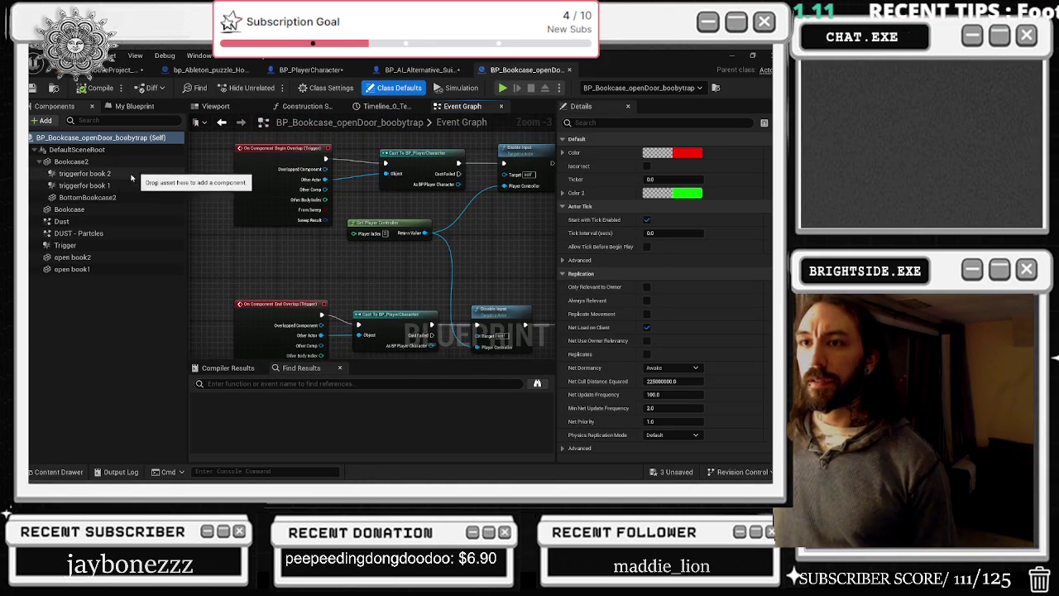
{"action": "left_click", "coordinate": [96, 246]}
{"action": "left_click", "coordinate": [201, 110]}
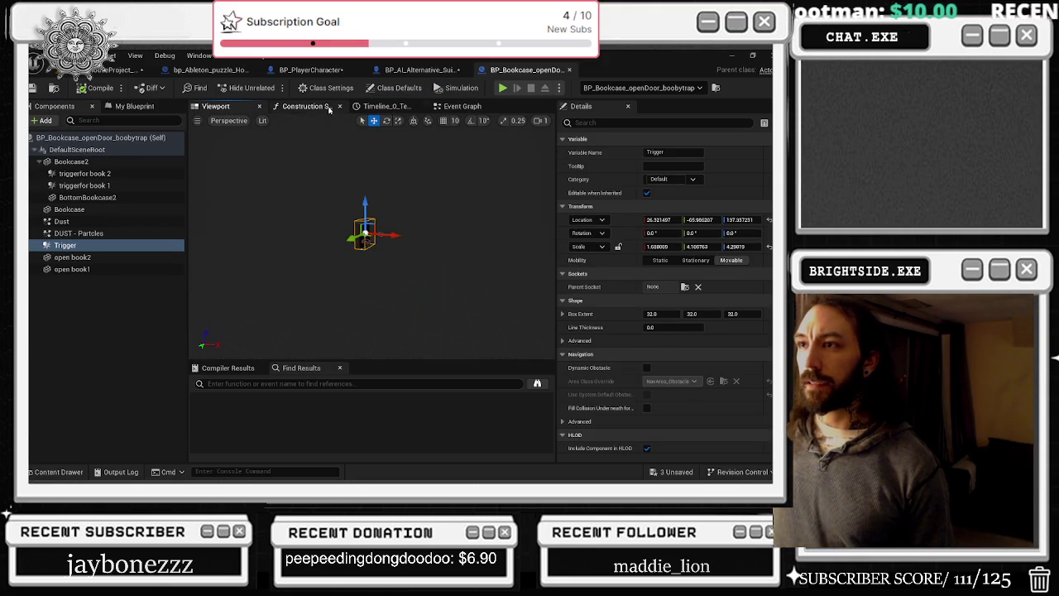
{"action": "left_click", "coordinate": [447, 106]}
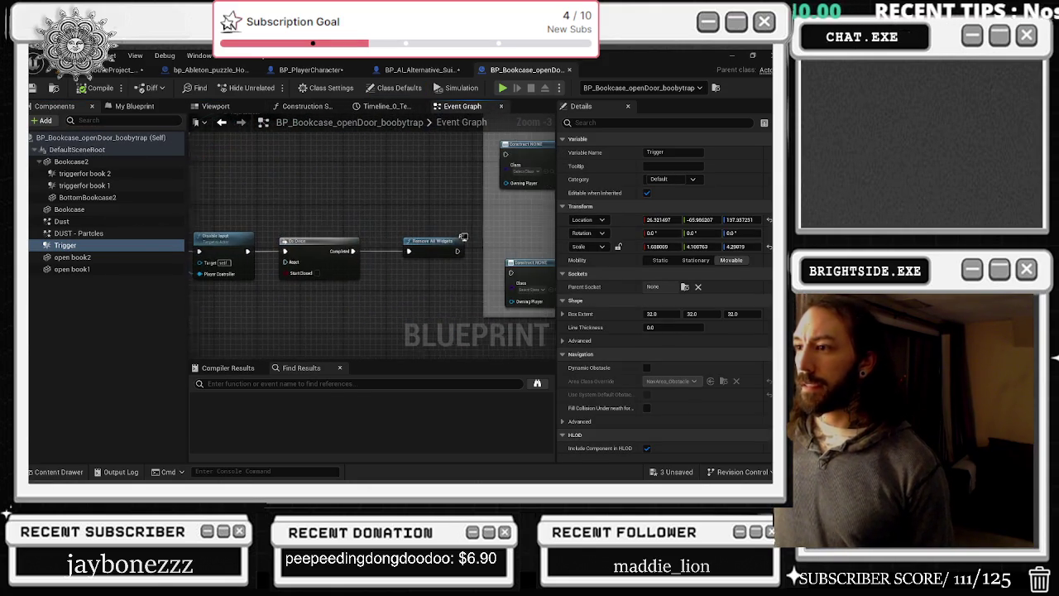
- Move the widget overlay comment group beside the Timeline and widget-removal nodes
{"action": "mouse_move", "coordinate": [273, 236]}
{"action": "left_mouse_down"}
{"action": "mouse_move", "coordinate": [458, 276]}
{"action": "mouse_move", "coordinate": [454, 307]}
{"action": "mouse_move", "coordinate": [440, 309]}
{"action": "mouse_move", "coordinate": [485, 224]}
{"action": "mouse_move", "coordinate": [540, 319]}
{"action": "mouse_move", "coordinate": [546, 285]}
{"action": "mouse_move", "coordinate": [341, 245]}
{"action": "left_mouse_up"}
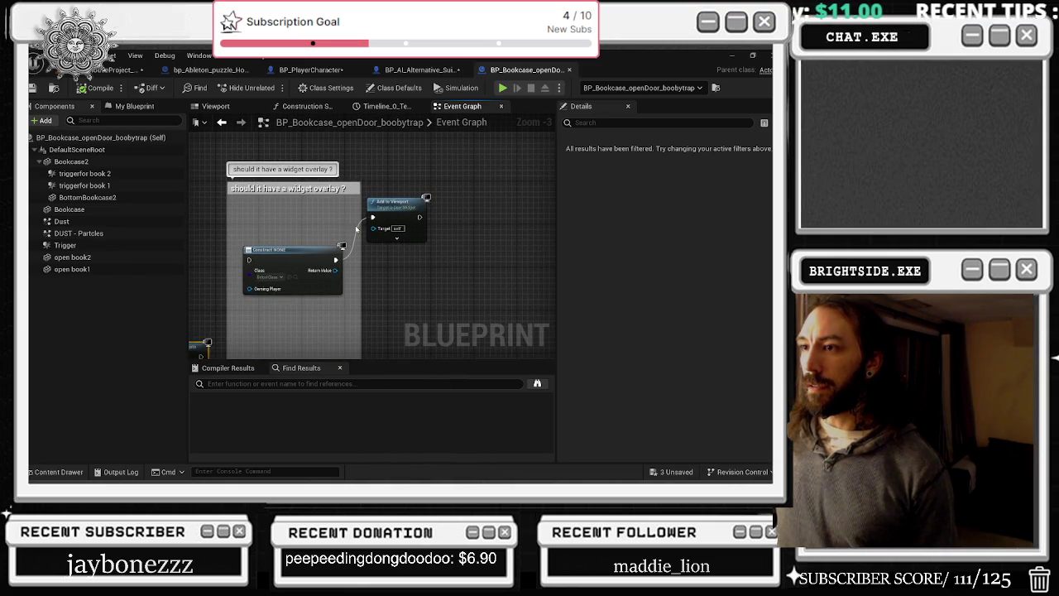
{"action": "scroll", "coordinate": [353, 242], "scroll_direction": "down", "scroll_amount": 2}
{"action": "left_click_drag", "start_coordinate": [470, 134], "coordinate": [283, 310]}
{"action": "left_click_drag", "start_coordinate": [319, 249], "coordinate": [461, 262]}
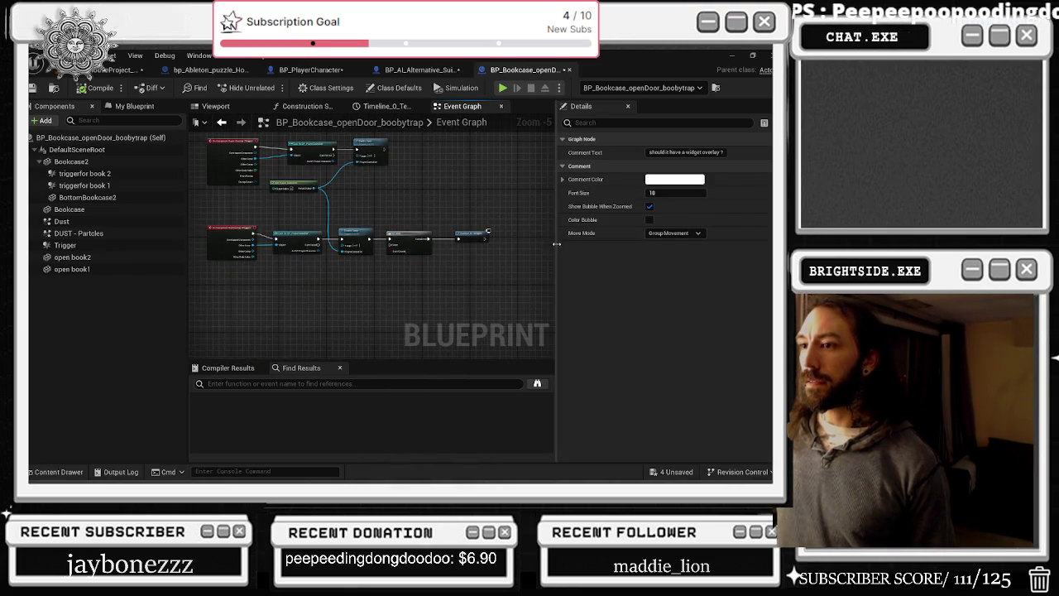
{"action": "scroll", "coordinate": [346, 192], "scroll_direction": "up", "scroll_amount": 2}
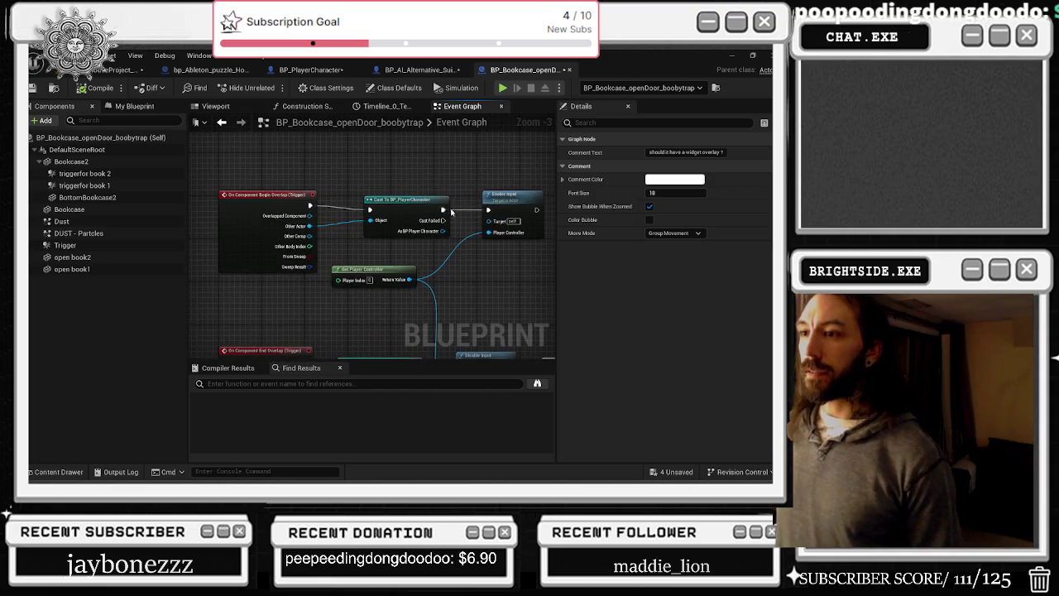
- Check the Trigger box bounds (32.0 extent per axis) in the 3D preview, then return to the graph
{"action": "left_click", "coordinate": [215, 106]}
{"action": "scroll", "coordinate": [382, 222], "scroll_direction": "up", "scroll_amount": 5}
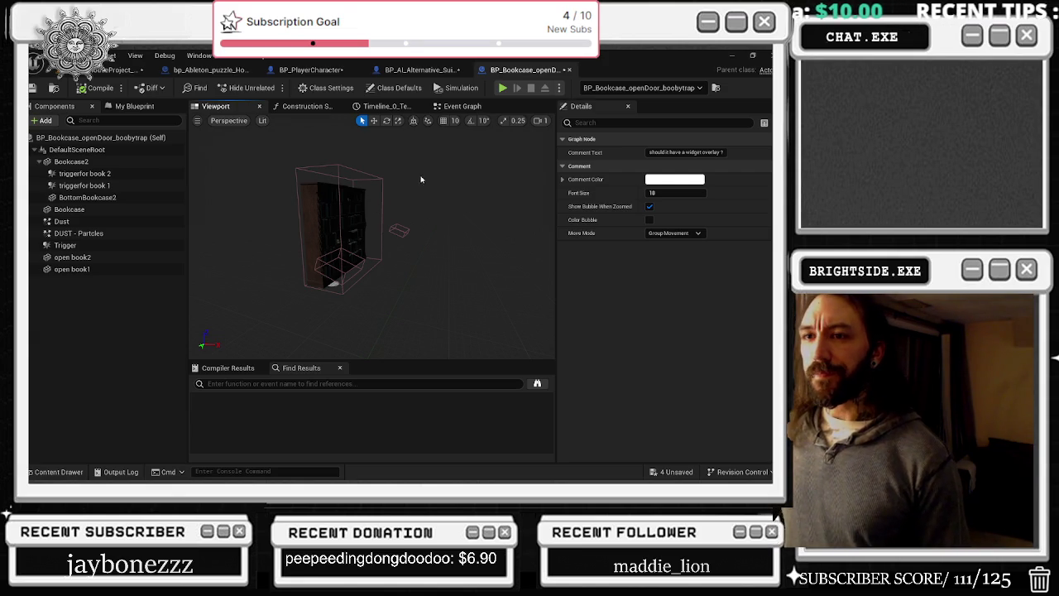
{"action": "left_click", "coordinate": [65, 245]}
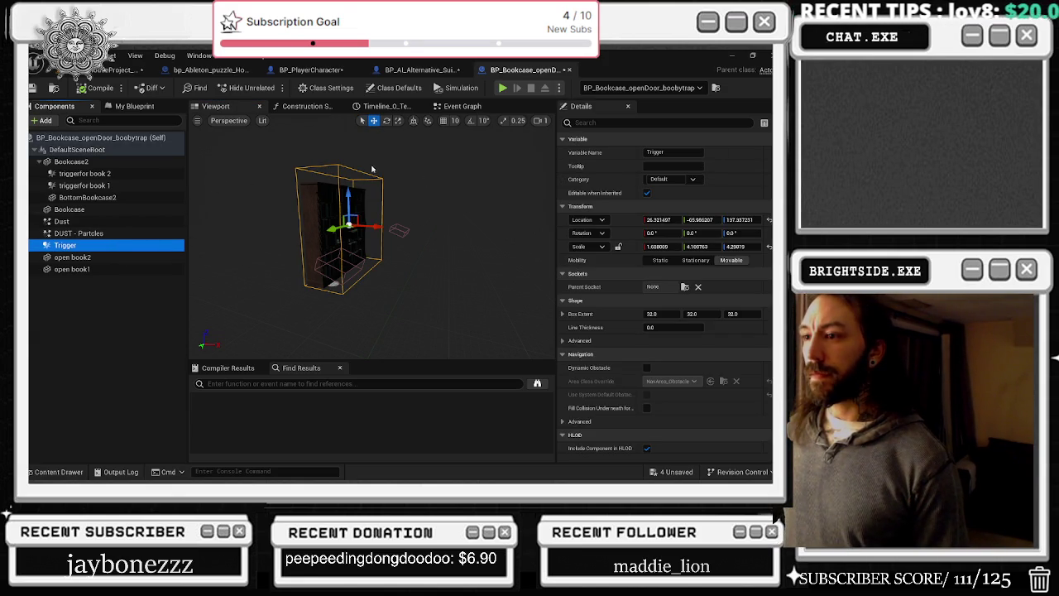
{"action": "left_click", "coordinate": [474, 110]}
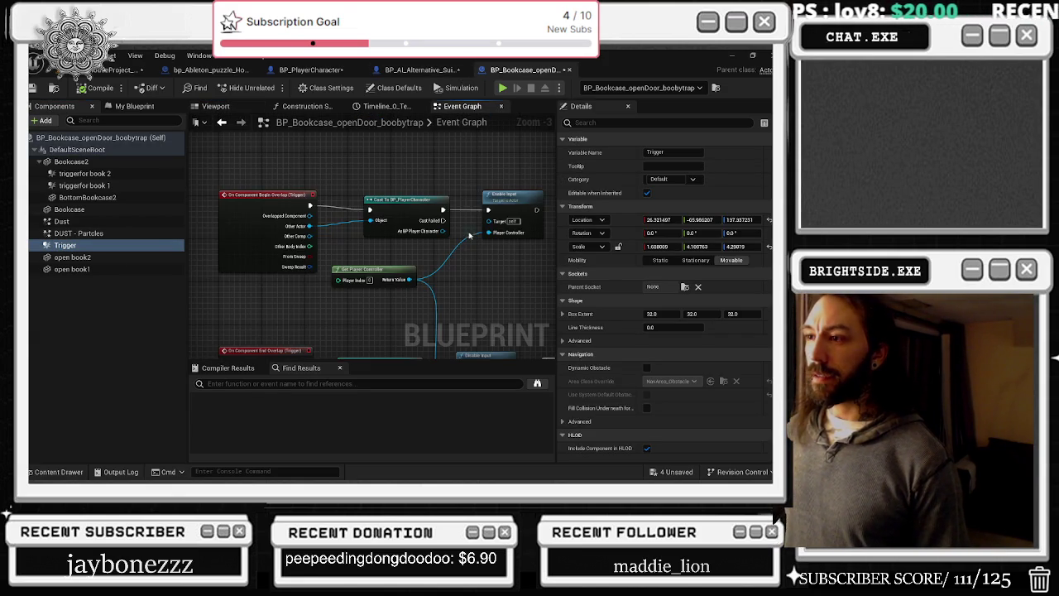
- From As BP Player Character, get Pawn Sensing Manaquinn and add a Set Component Tick Interval node
{"action": "mouse_move", "coordinate": [356, 236]}
{"action": "left_mouse_down"}
{"action": "mouse_move", "coordinate": [405, 248]}
{"action": "mouse_move", "coordinate": [390, 269]}
{"action": "left_mouse_up"}
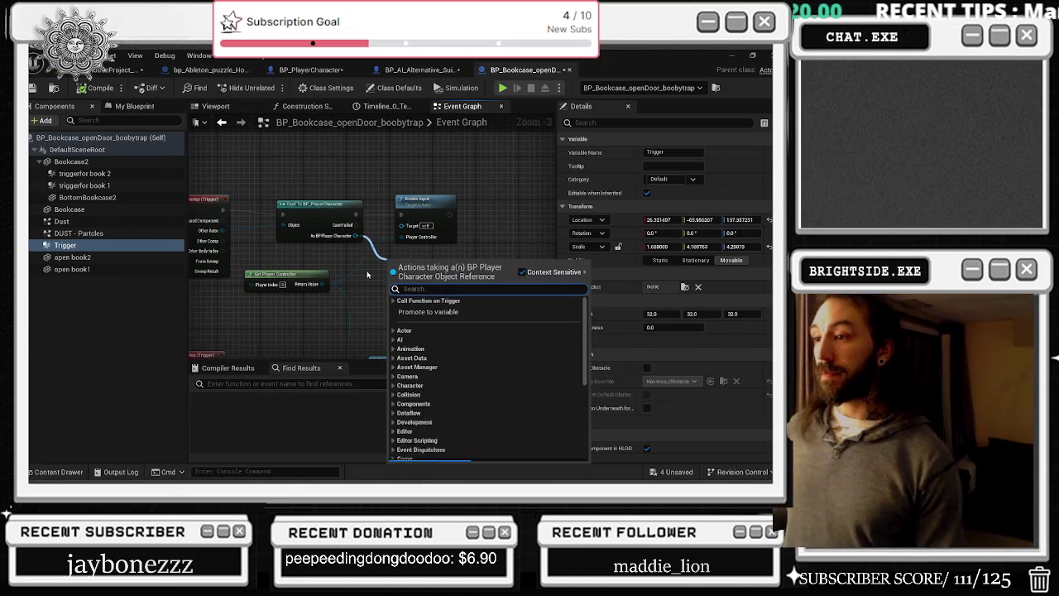
{"action": "type", "text": "GET OPERA"}
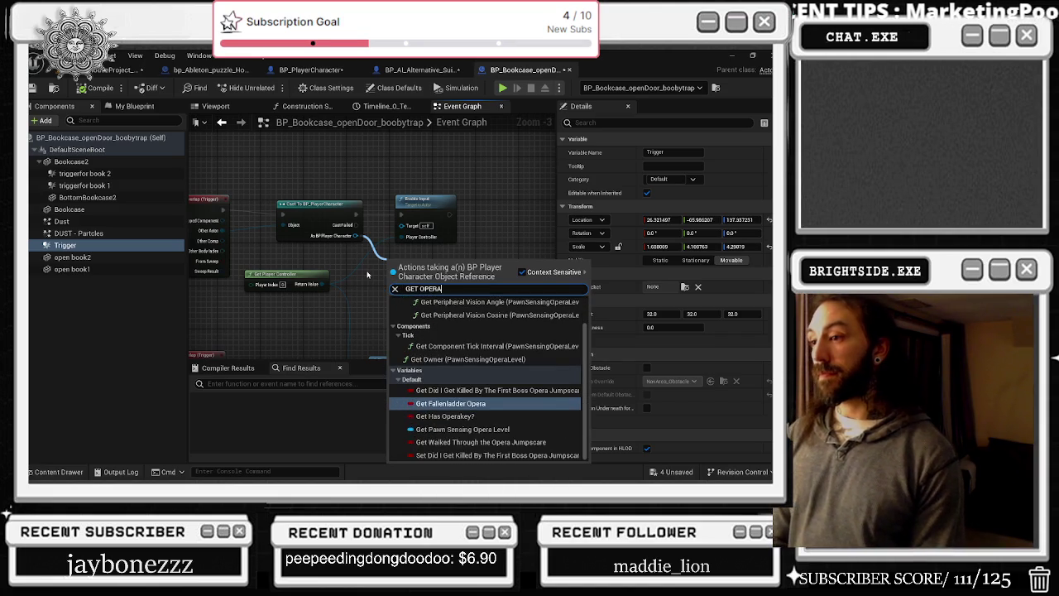
{"action": "key", "text": "BackSpace"}
{"action": "key", "text": "BackSpace"}
{"action": "key", "text": "BackSpace"}
{"action": "type", "text": "MANA"}
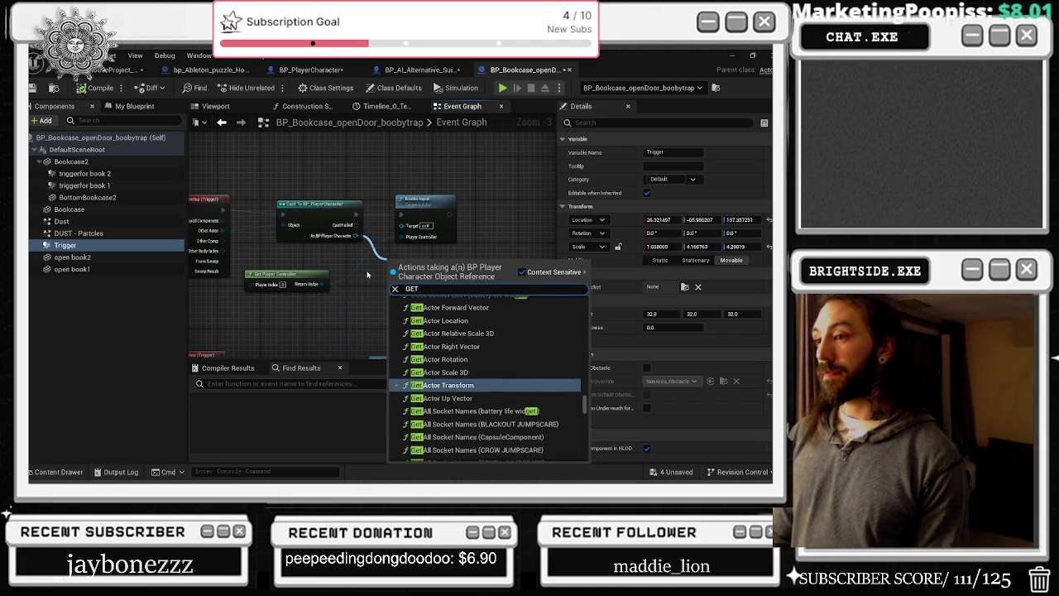
{"action": "key", "text": "Down"}
{"action": "key", "text": "Down"}
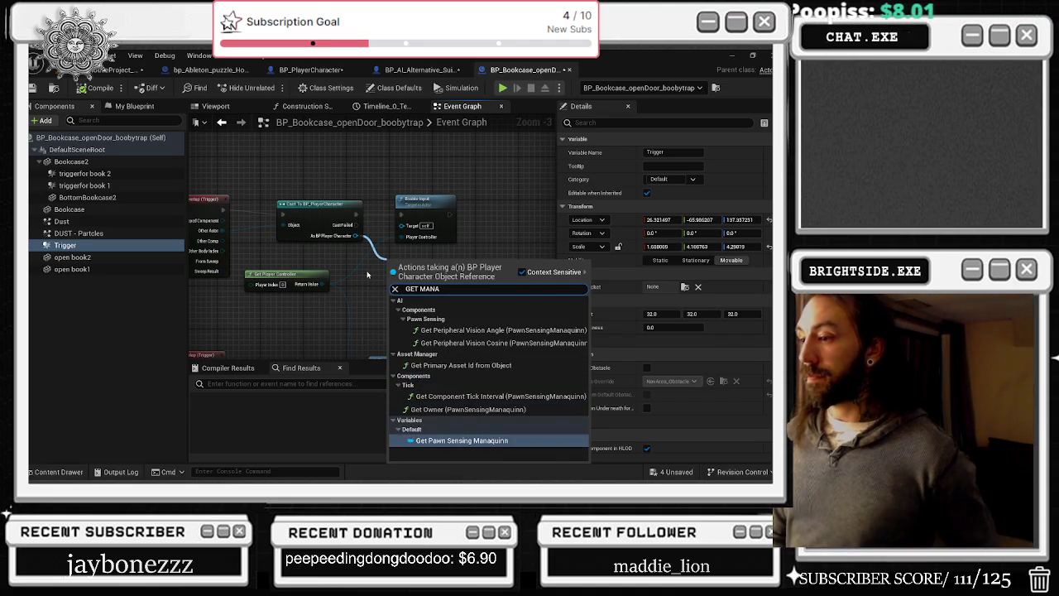
{"action": "key", "text": "Return"}
{"action": "left_click_drag", "start_coordinate": [469, 266], "coordinate": [485, 222]}
{"action": "type", "text": "SET TICK EN"}
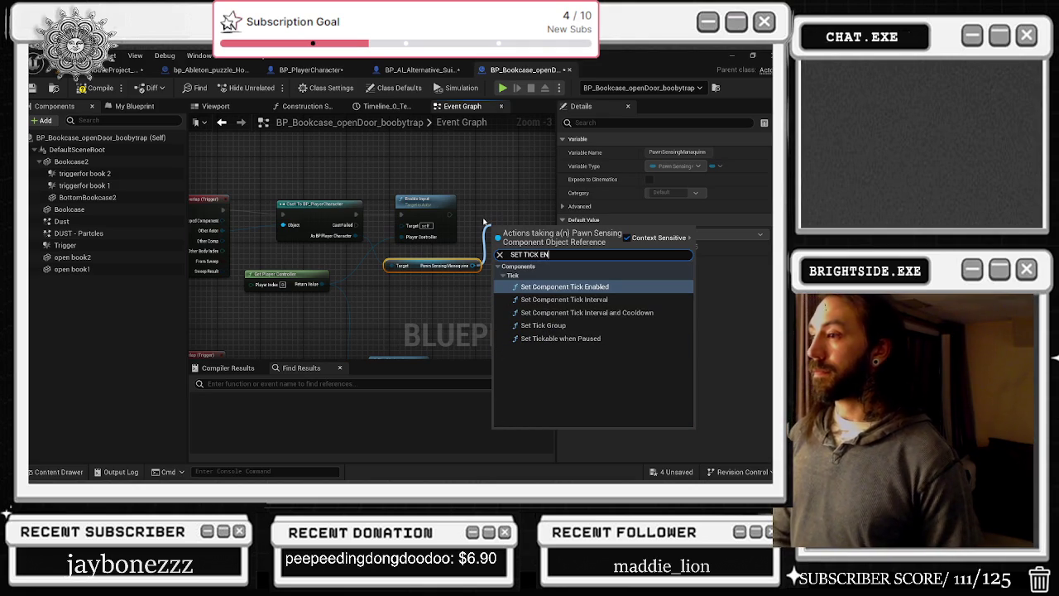
{"action": "key", "text": "Down"}
{"action": "key", "text": "Return"}
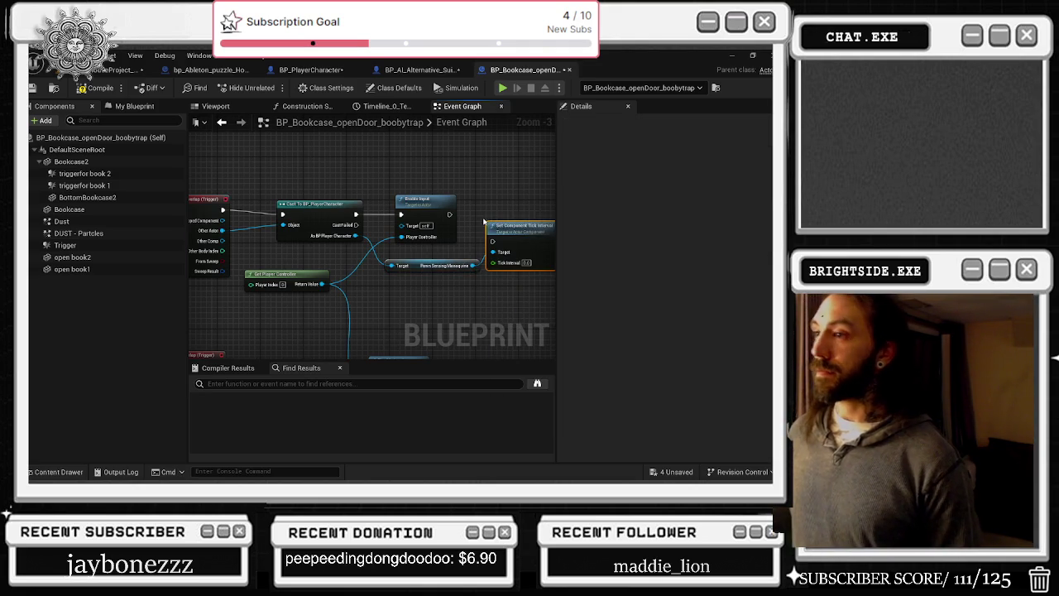
- Move the tick interval node beside Enable Input and enter its interval value
{"action": "scroll", "coordinate": [487, 182], "scroll_direction": "up", "scroll_amount": 3}
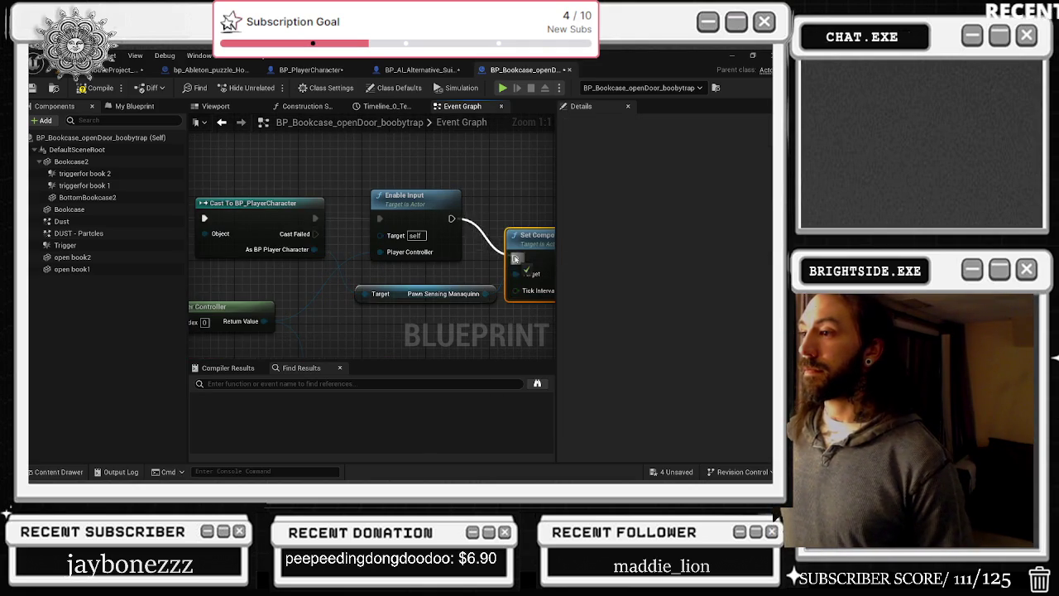
{"action": "left_click_drag", "start_coordinate": [514, 208], "coordinate": [560, 272]}
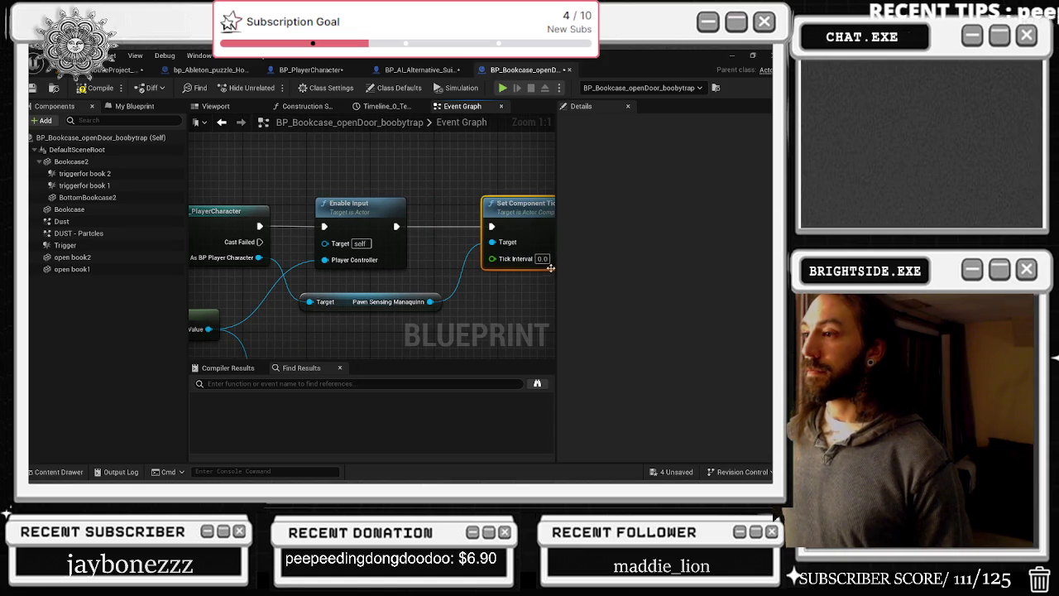
{"action": "left_click", "coordinate": [542, 258]}
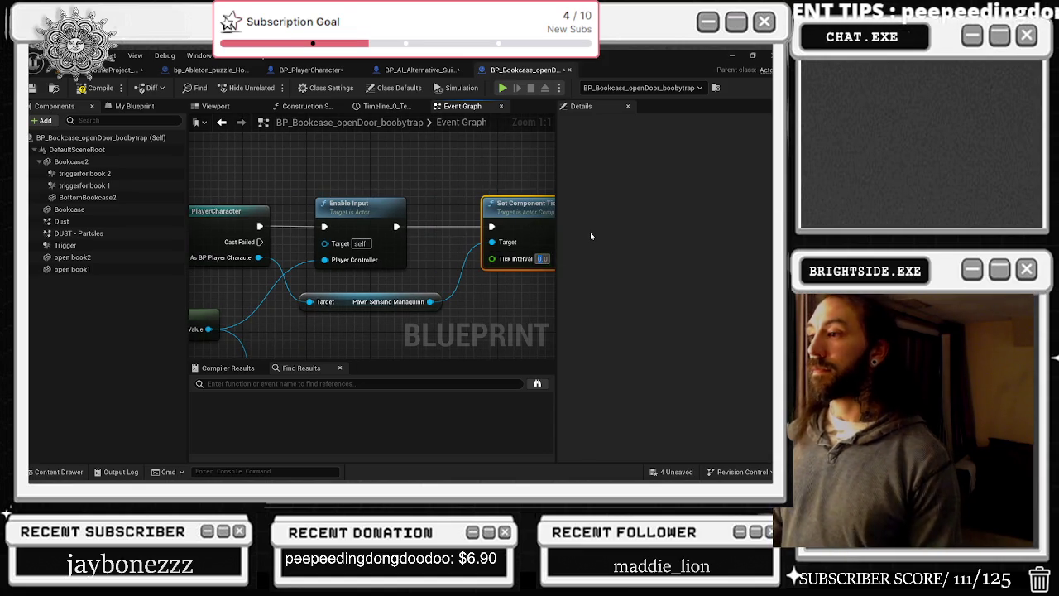
{"action": "type", "text": "0.225"}
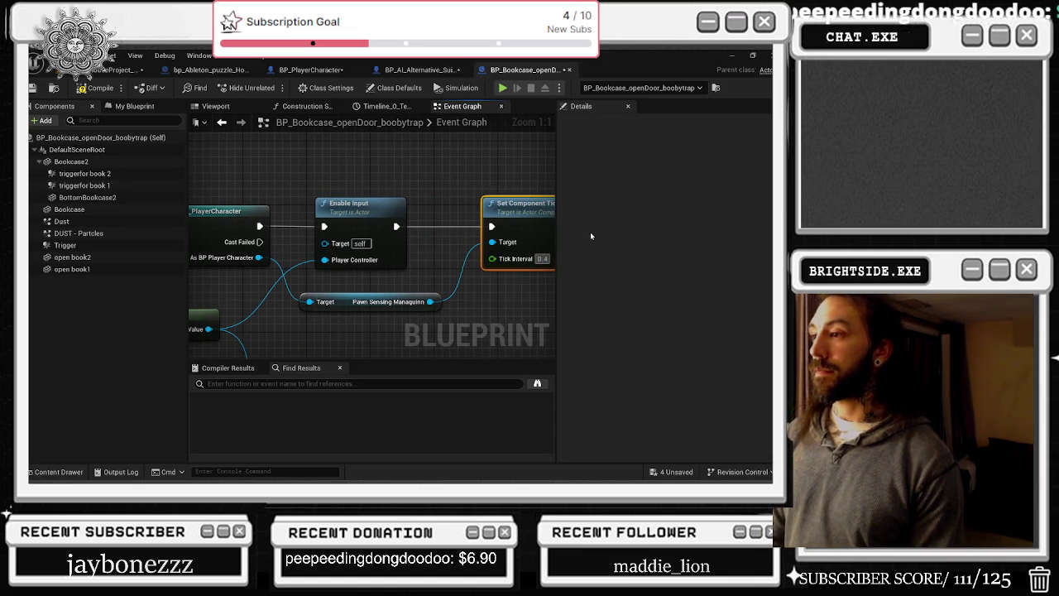
{"action": "key", "text": "BackSpace"}
{"action": "key", "text": "BackSpace"}
{"action": "type", "text": "5"}
{"action": "key", "text": "Return"}
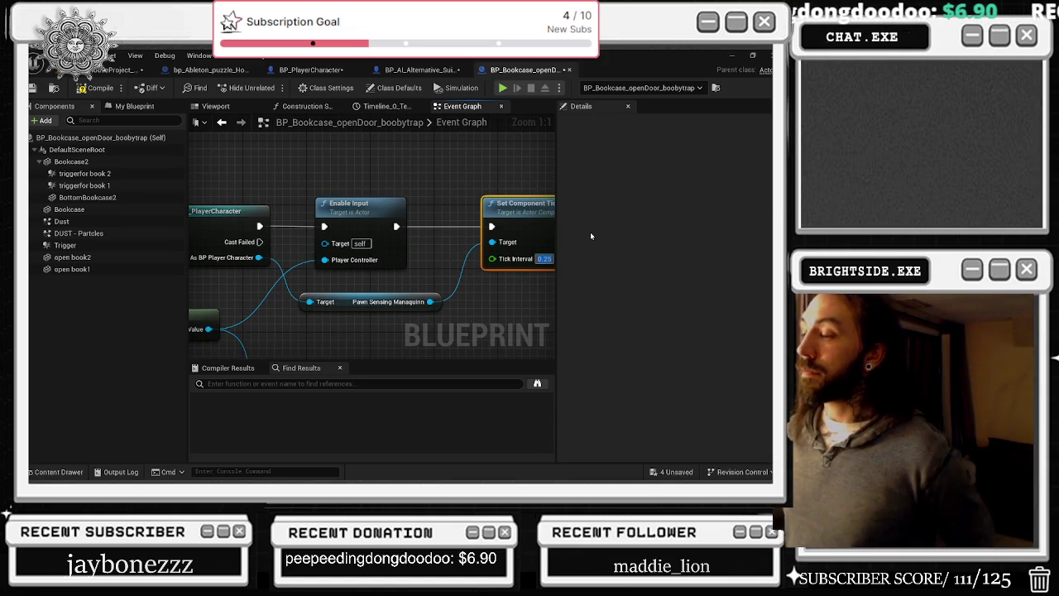
{"action": "left_click", "coordinate": [429, 180]}
{"action": "scroll", "coordinate": [429, 180], "scroll_direction": "down", "scroll_amount": 2}
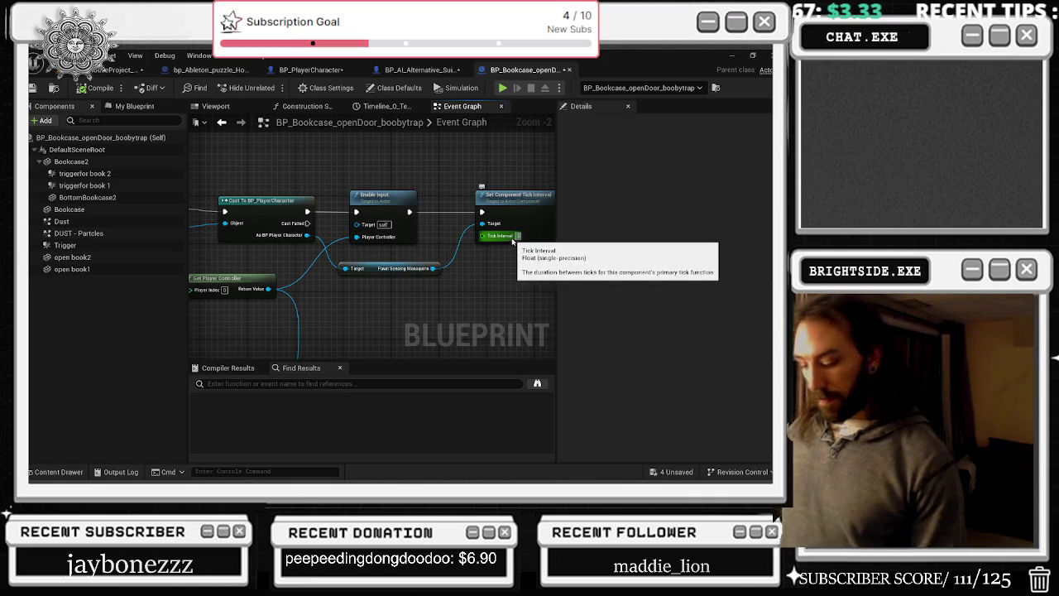
{"action": "left_click", "coordinate": [518, 236]}
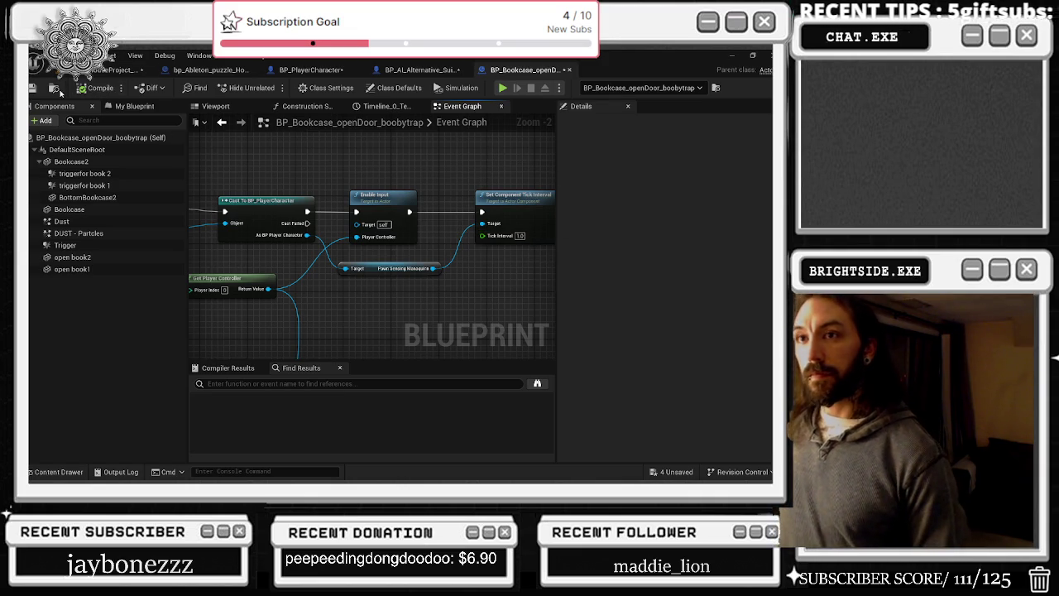
{"action": "scroll", "coordinate": [494, 277], "scroll_direction": "down", "scroll_amount": 4}
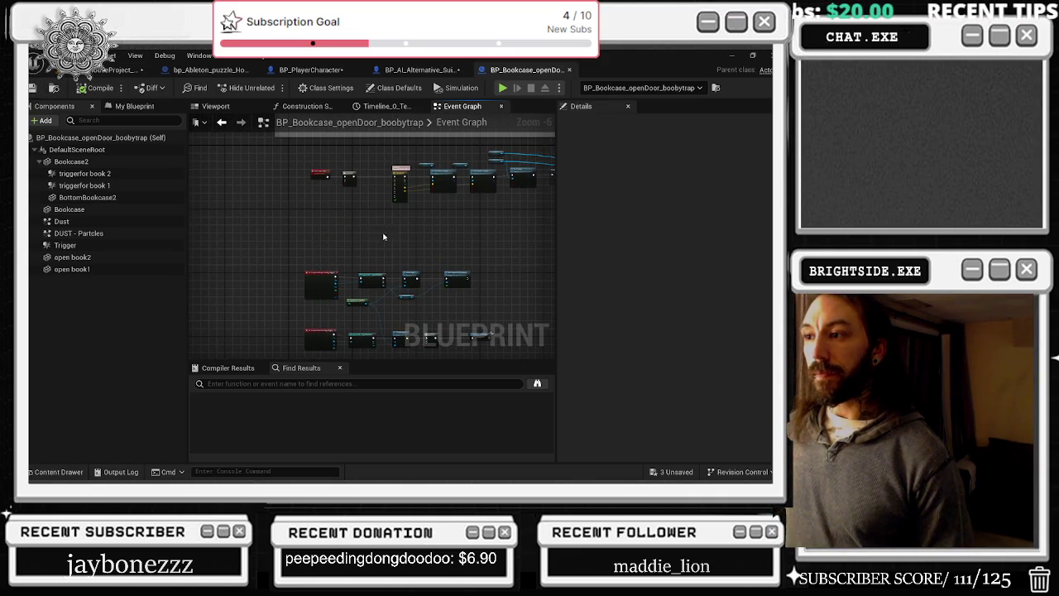
{"action": "scroll", "coordinate": [444, 289], "scroll_direction": "up", "scroll_amount": 4}
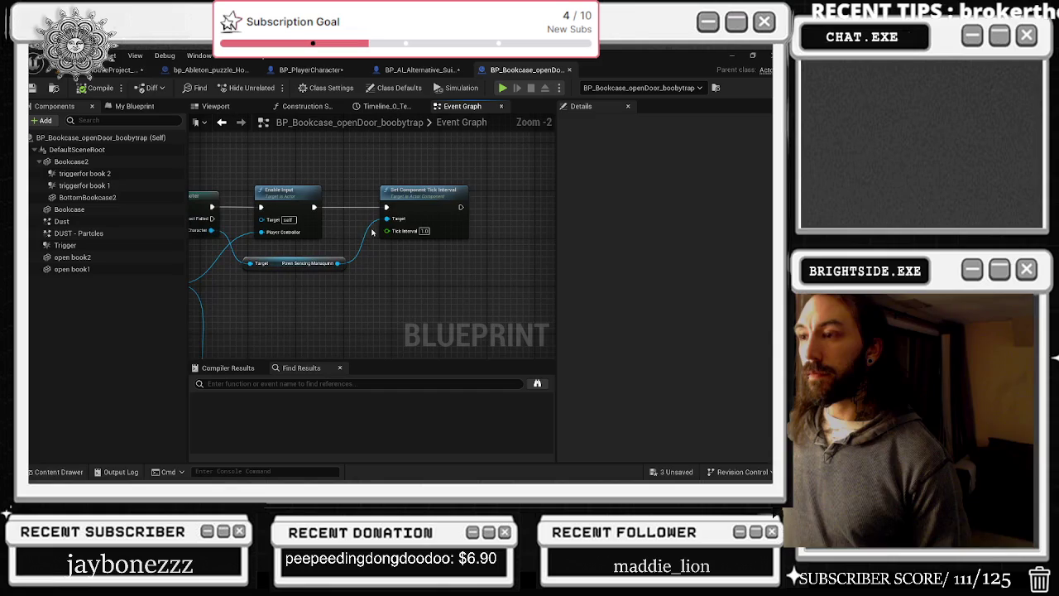
- Insert a Do Once node right after Enable Input
{"action": "left_click_drag", "start_coordinate": [294, 264], "coordinate": [405, 263]}
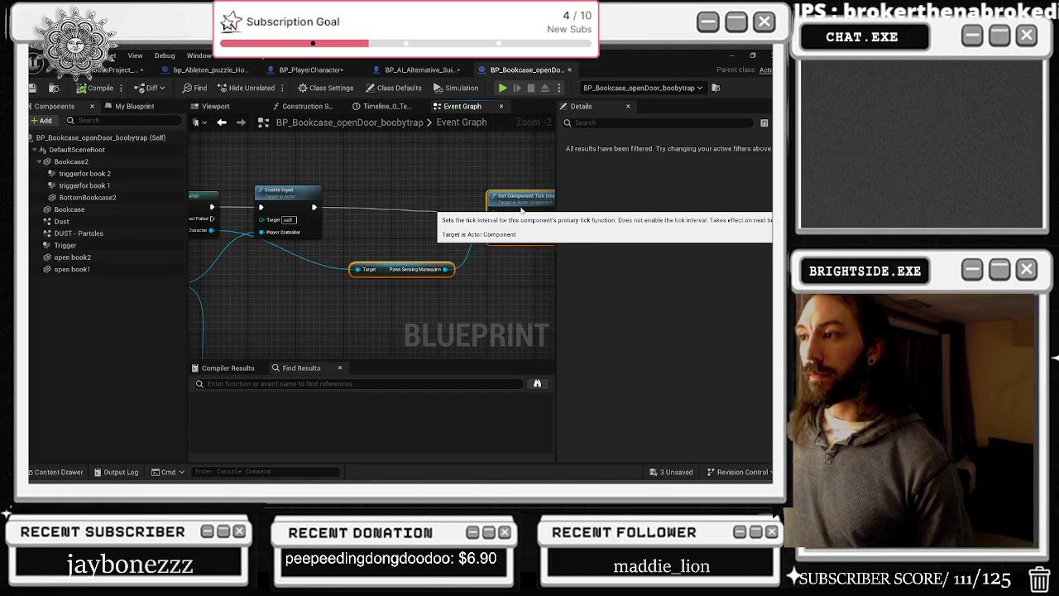
{"action": "left_click_drag", "start_coordinate": [316, 207], "coordinate": [349, 214]}
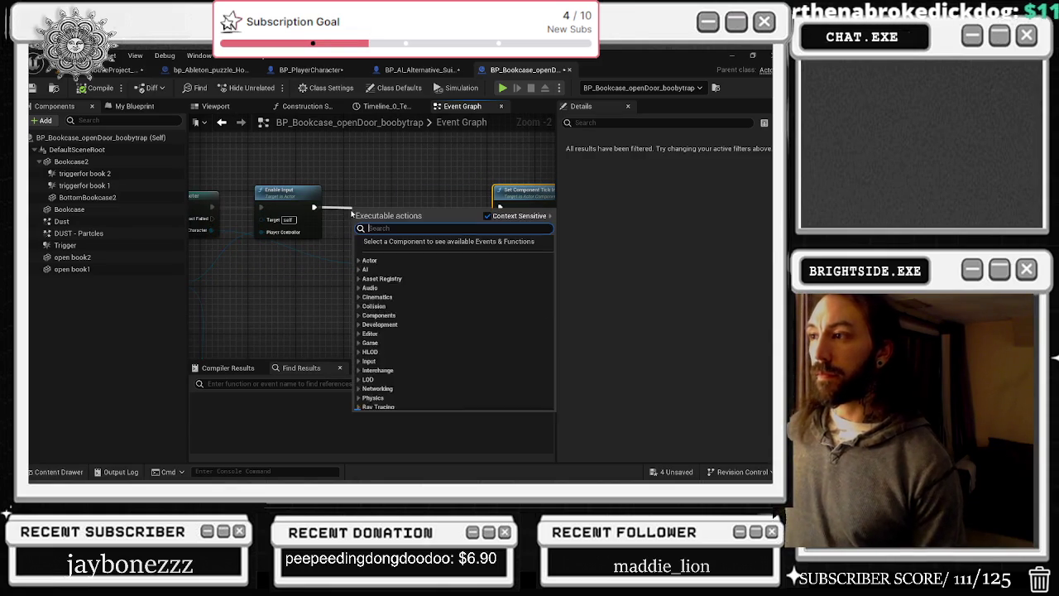
{"action": "type", "text": "DO ONCE"}
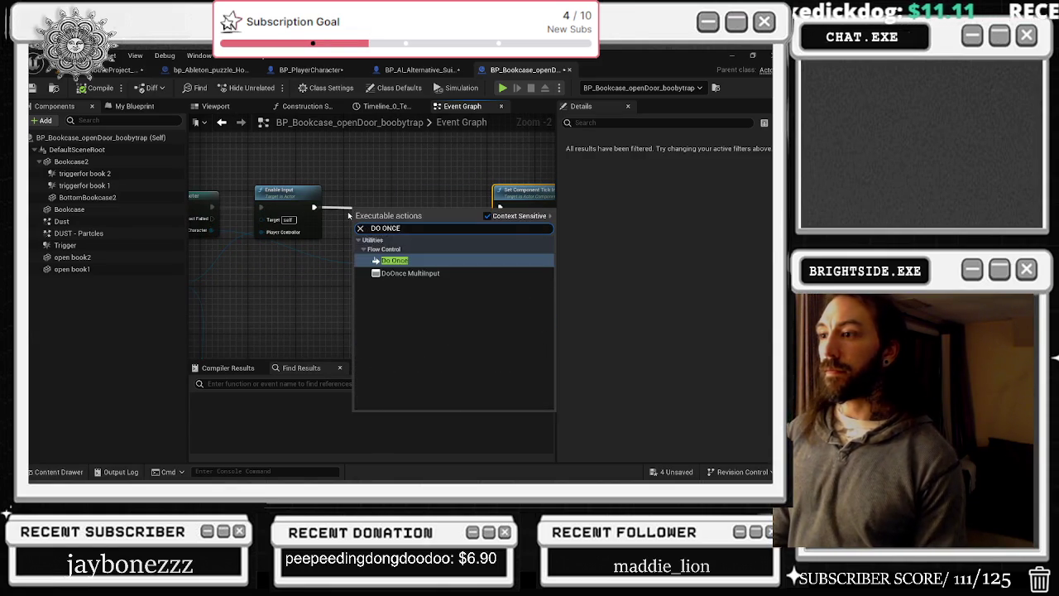
{"action": "key", "text": "Return"}
{"action": "left_click_drag", "start_coordinate": [397, 212], "coordinate": [392, 200]}
{"action": "left_click", "coordinate": [398, 174]}
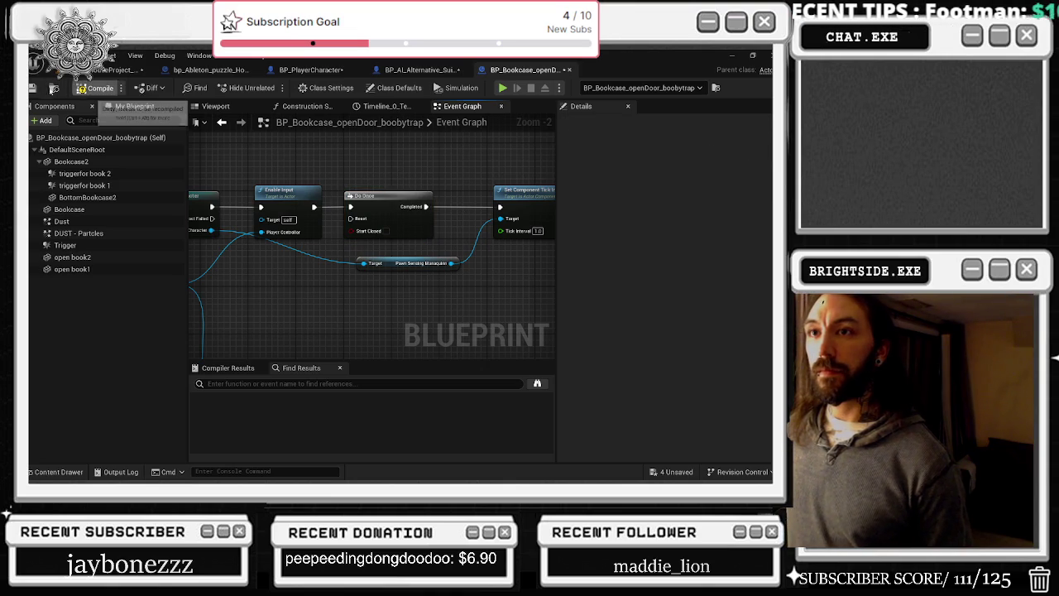
- Save the bookcase Blueprint and go back to the level view
{"action": "left_click", "coordinate": [33, 88]}
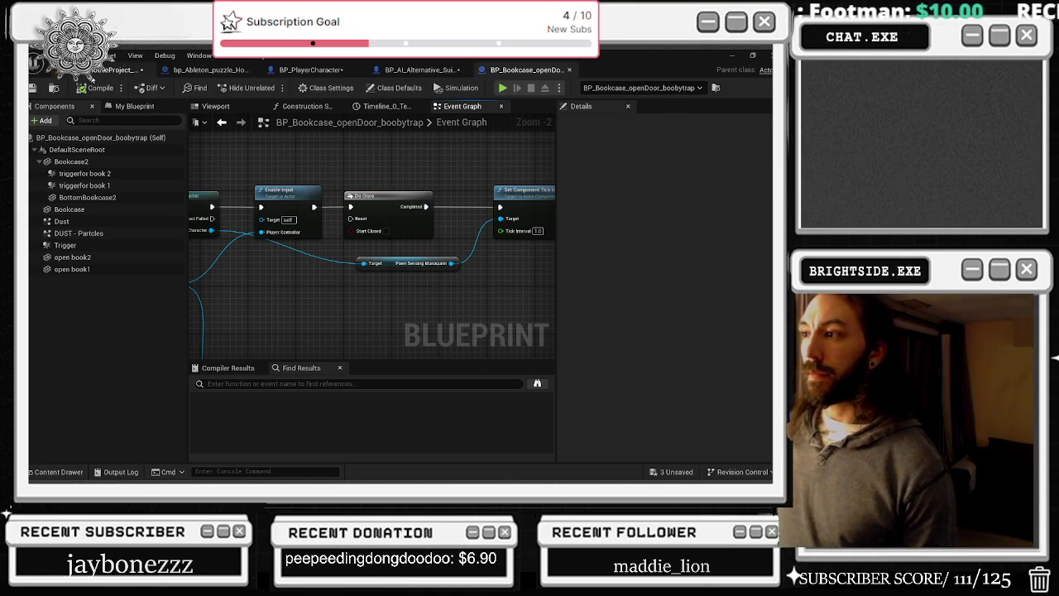
{"action": "left_click", "coordinate": [93, 71]}
{"action": "left_click_drag", "start_coordinate": [298, 282], "coordinate": [300, 234]}
{"action": "key", "text": "ctrl+e"}
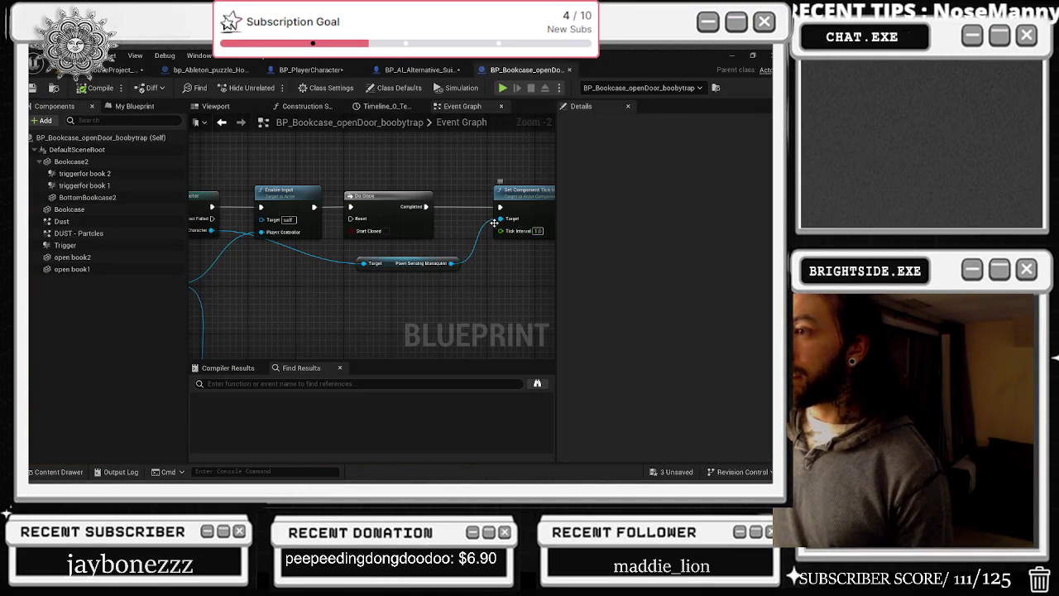
{"action": "left_click_drag", "start_coordinate": [497, 224], "coordinate": [432, 234]}
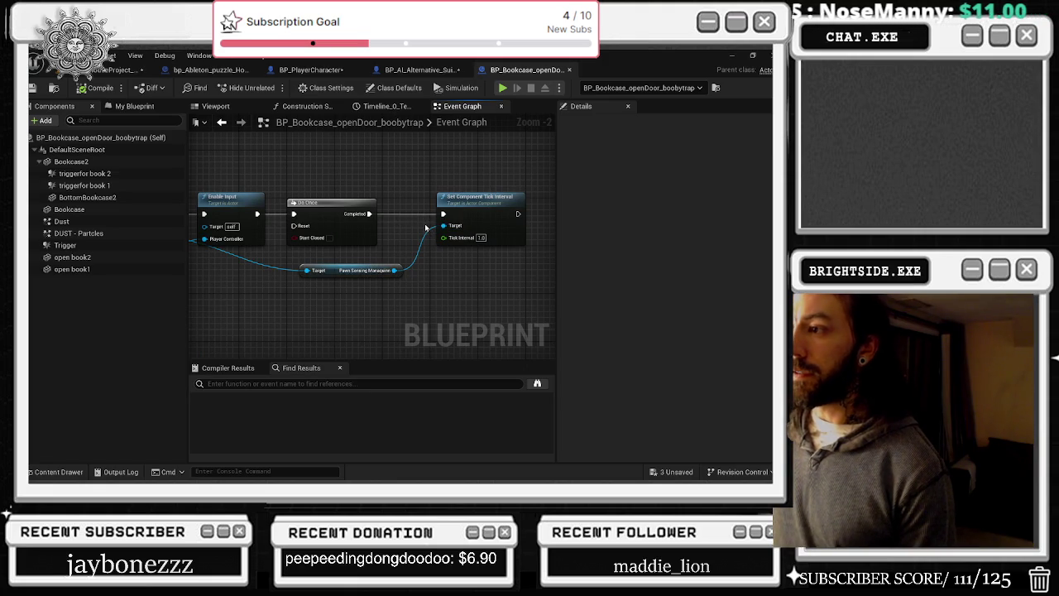
{"action": "scroll", "coordinate": [395, 235], "scroll_direction": "down", "scroll_amount": 1}
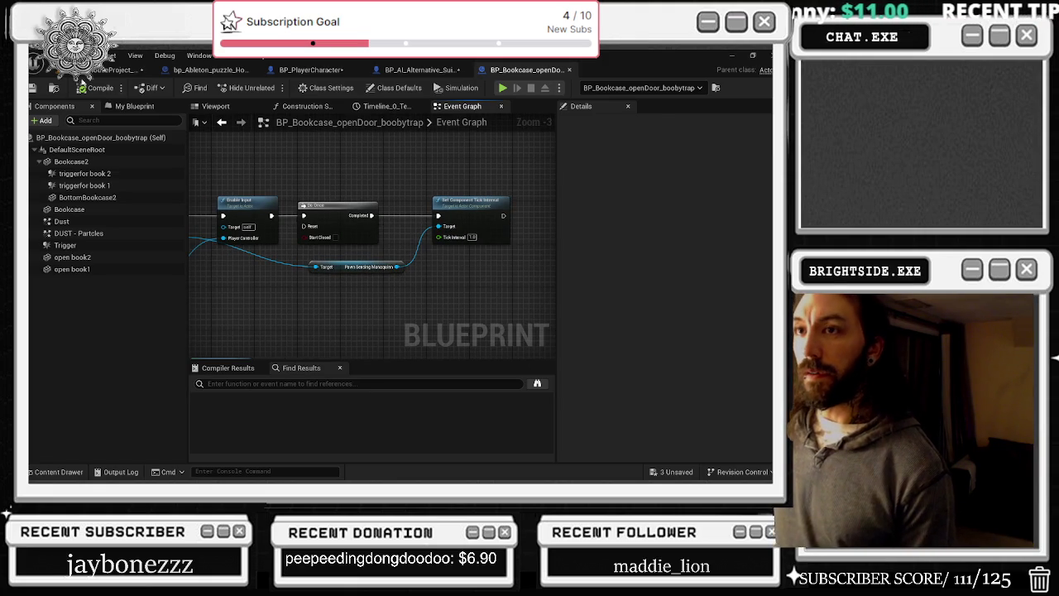
{"action": "left_click", "coordinate": [116, 70]}
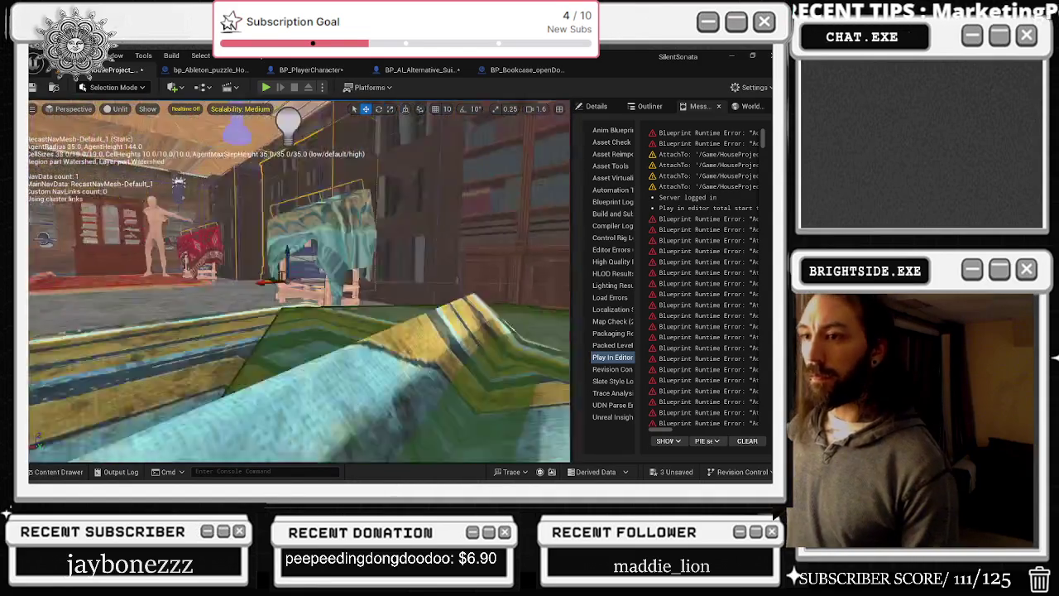
- Switch back to the BP_Bookcase_openDoor_boobytrap Event Graph tab
{"action": "left_click", "coordinate": [527, 70]}
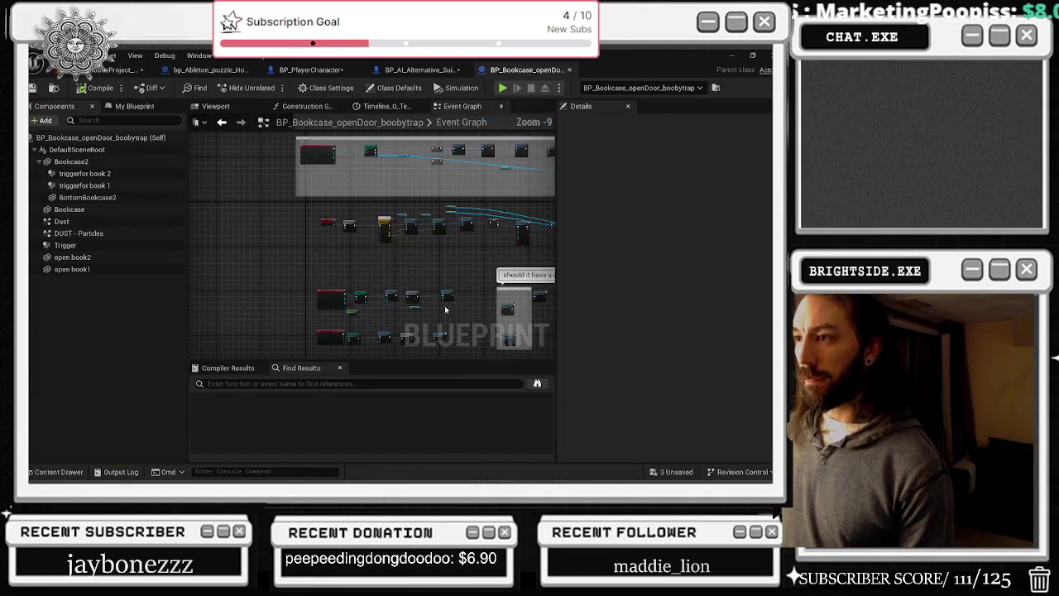
- Rearrange the Do Once, tick-interval, Branch, SET and == nodes around Enable Input
{"action": "scroll", "coordinate": [322, 297], "scroll_direction": "up", "scroll_amount": 5}
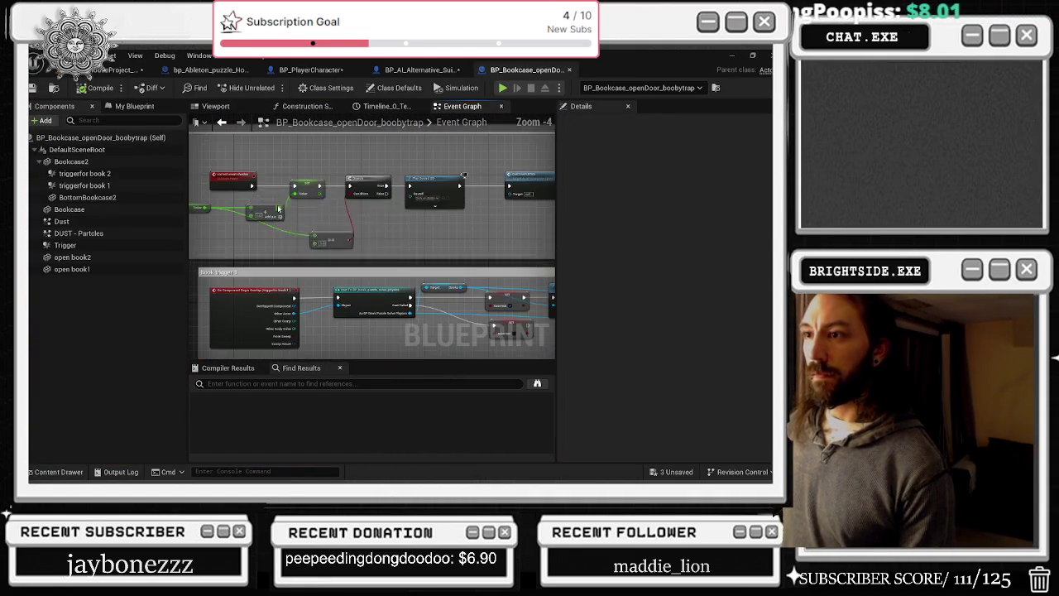
{"action": "mouse_move", "coordinate": [281, 175]}
{"action": "left_mouse_down"}
{"action": "mouse_move", "coordinate": [393, 168]}
{"action": "mouse_move", "coordinate": [280, 172]}
{"action": "mouse_move", "coordinate": [364, 205]}
{"action": "left_mouse_up"}
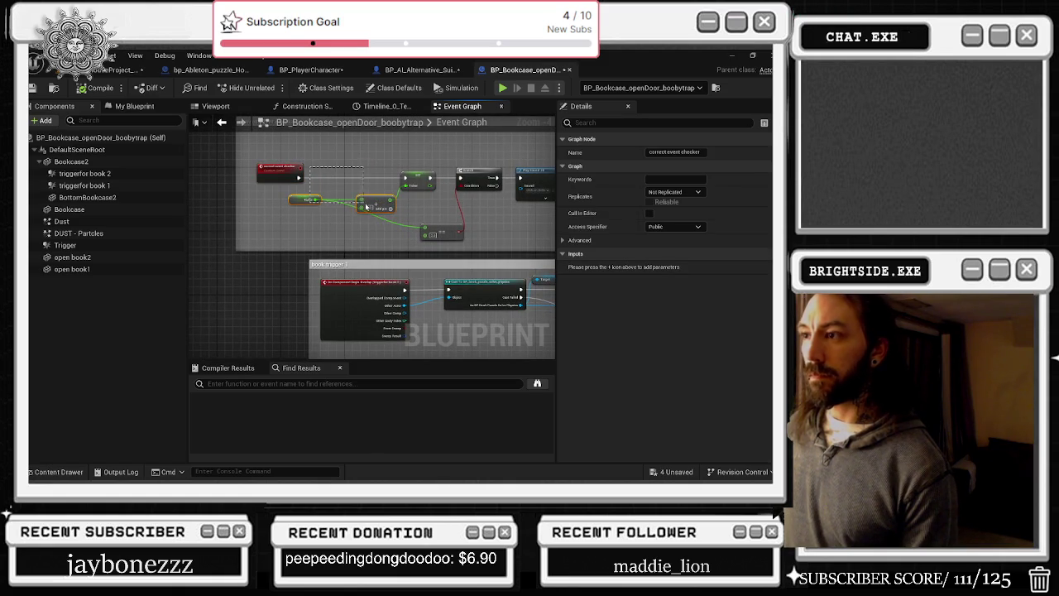
{"action": "left_click_drag", "start_coordinate": [425, 218], "coordinate": [463, 240]}
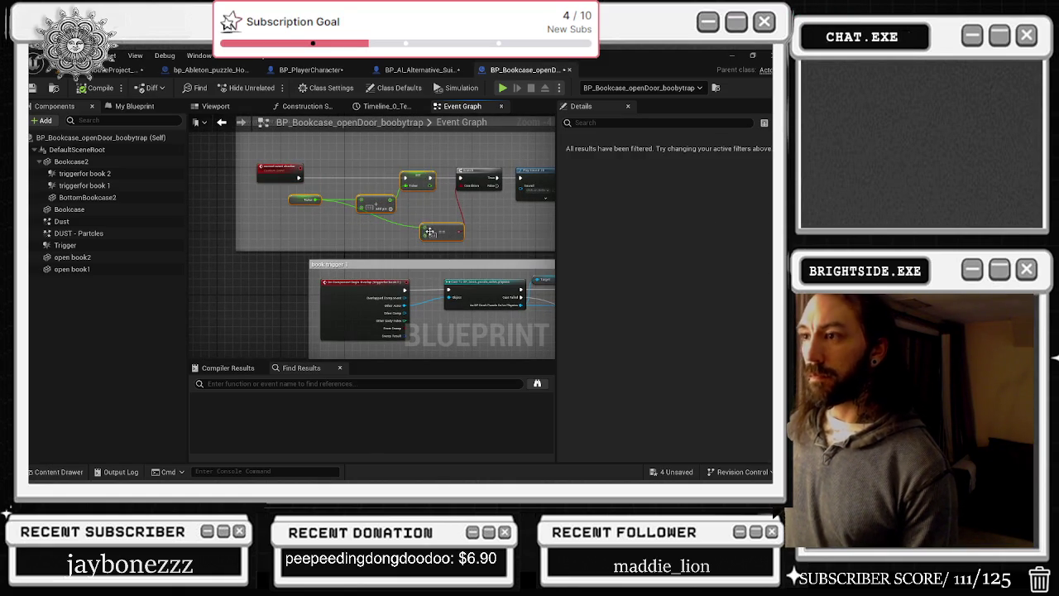
{"action": "left_click", "coordinate": [444, 217]}
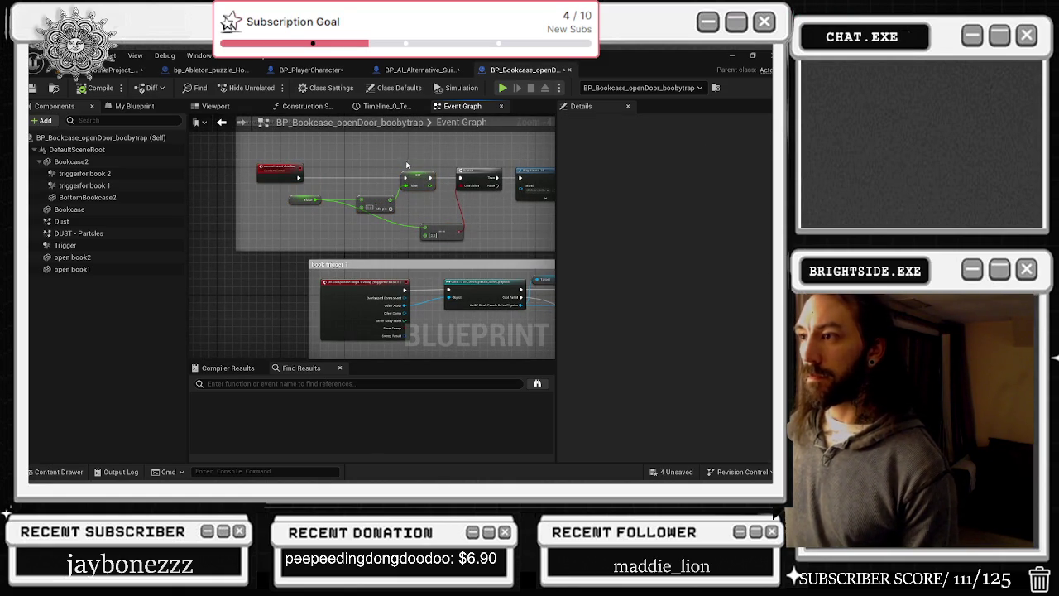
{"action": "left_click_drag", "start_coordinate": [438, 227], "coordinate": [475, 231]}
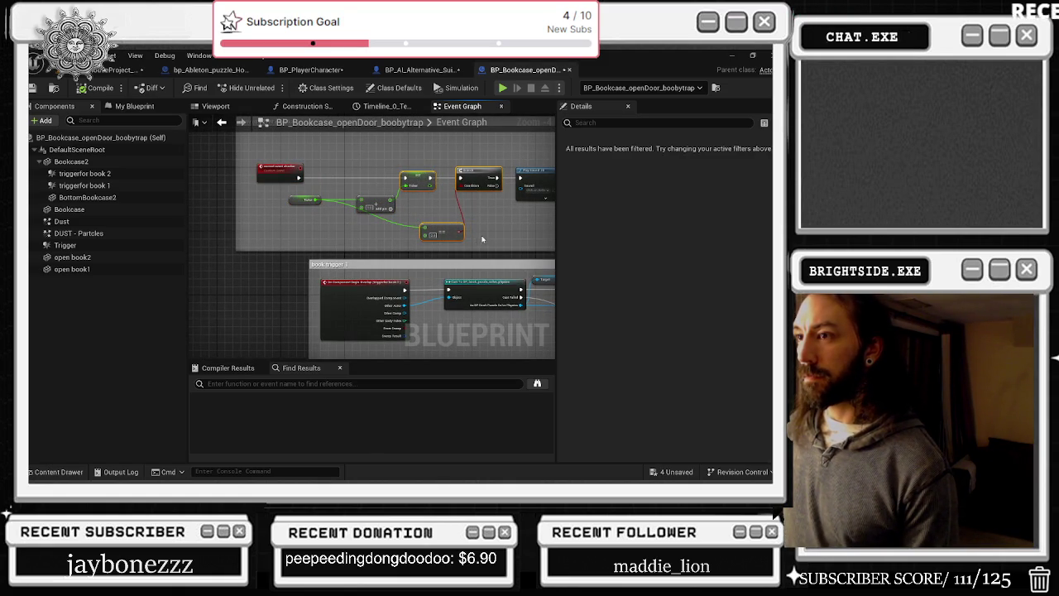
{"action": "scroll", "coordinate": [463, 255], "scroll_direction": "down", "scroll_amount": 5}
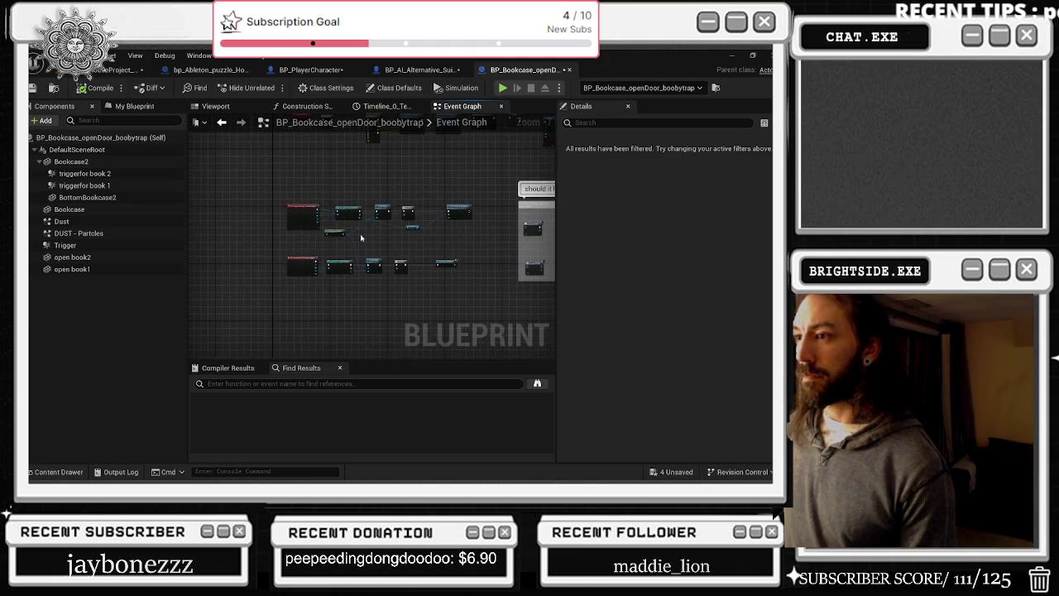
{"action": "left_click_drag", "start_coordinate": [329, 223], "coordinate": [453, 291]}
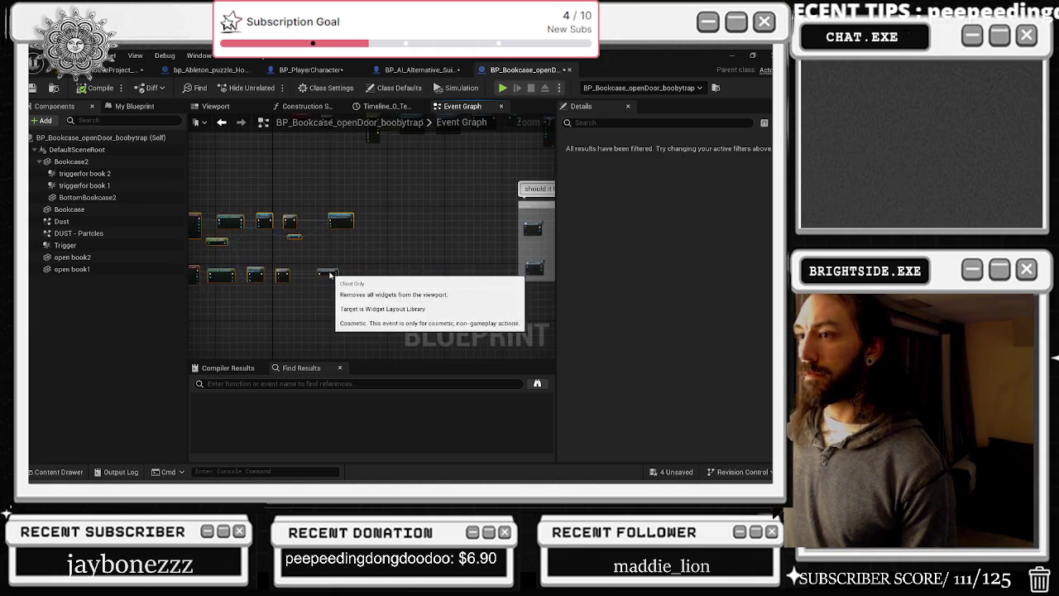
{"action": "scroll", "coordinate": [314, 259], "scroll_direction": "up", "scroll_amount": 2}
{"action": "scroll", "coordinate": [369, 223], "scroll_direction": "up", "scroll_amount": 3}
{"action": "left_click", "coordinate": [480, 153]}
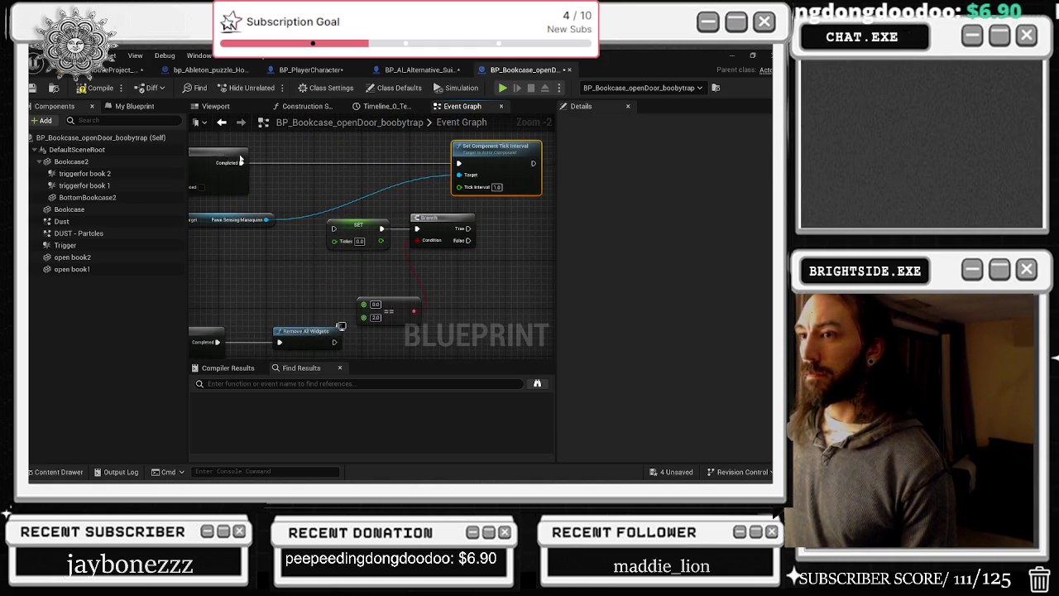
{"action": "left_click_drag", "start_coordinate": [226, 158], "coordinate": [412, 158]}
{"action": "left_click_drag", "start_coordinate": [327, 213], "coordinate": [434, 325]}
{"action": "mouse_move", "coordinate": [432, 225]}
{"action": "left_mouse_down"}
{"action": "mouse_move", "coordinate": [384, 214]}
{"action": "mouse_move", "coordinate": [284, 154]}
{"action": "mouse_move", "coordinate": [417, 173]}
{"action": "left_mouse_up"}
{"action": "left_click", "coordinate": [385, 213]}
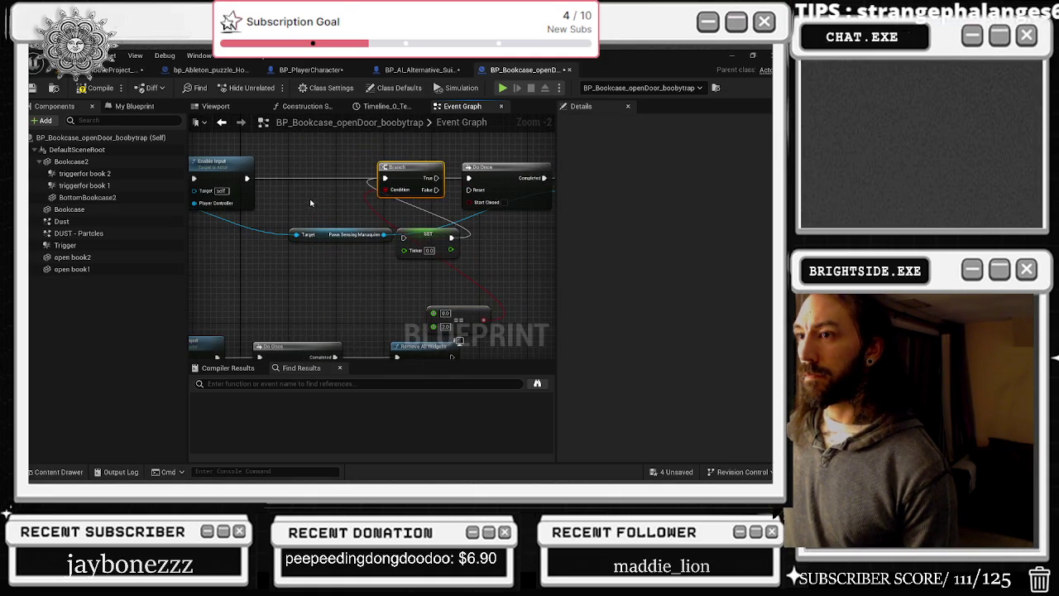
{"action": "left_click_drag", "start_coordinate": [239, 178], "coordinate": [261, 178]}
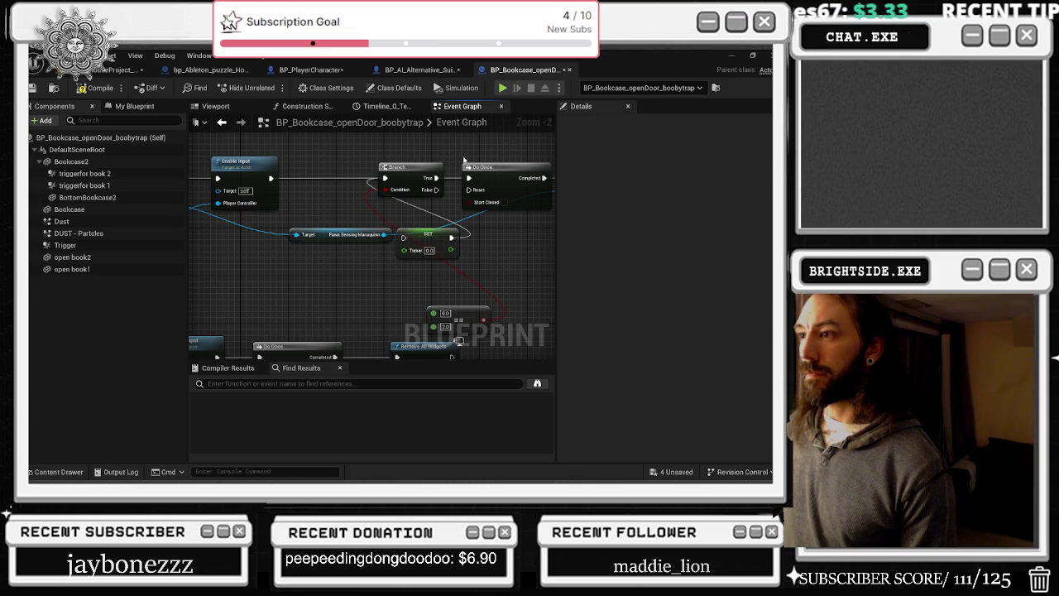
- Disconnect and delete the SET ticker node, moving == into the gap
{"action": "left_click_drag", "start_coordinate": [460, 236], "coordinate": [451, 238]}
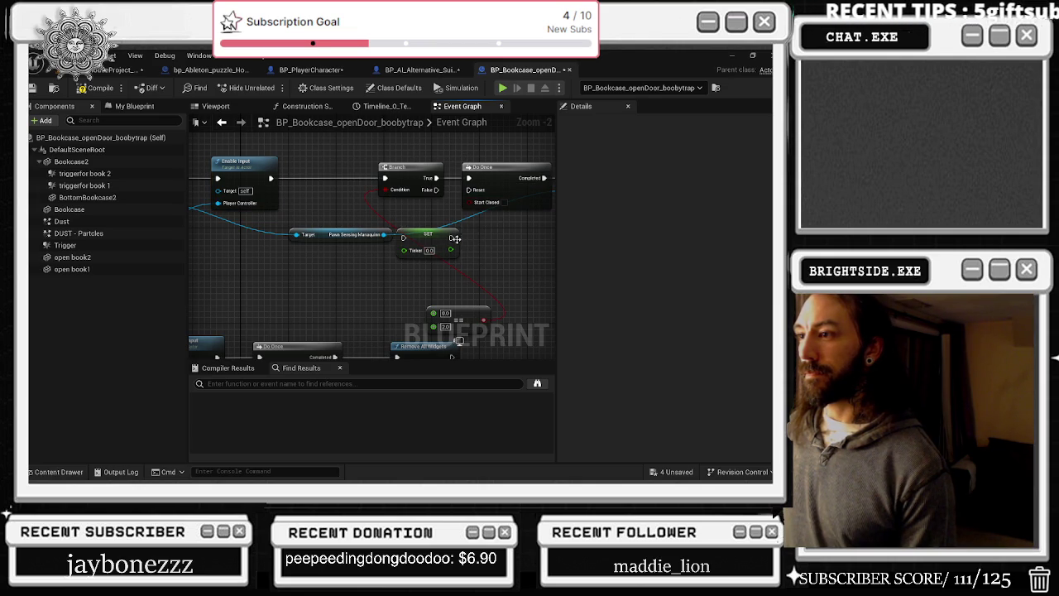
{"action": "left_click", "coordinate": [434, 241]}
{"action": "key", "text": "Delete"}
{"action": "mouse_move", "coordinate": [458, 310]}
{"action": "left_mouse_down"}
{"action": "mouse_move", "coordinate": [383, 275]}
{"action": "mouse_move", "coordinate": [372, 257]}
{"action": "left_mouse_up"}
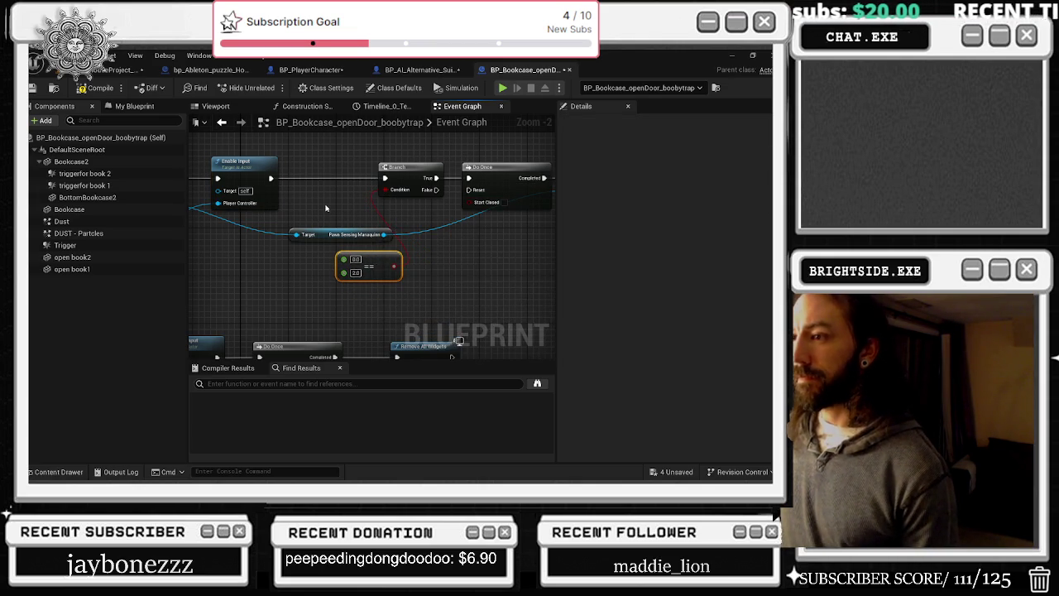
{"action": "left_click_drag", "start_coordinate": [326, 208], "coordinate": [369, 205]}
- Drag a Ticker getter into the graph and connect it to the == node's A input
{"action": "left_click", "coordinate": [124, 106]}
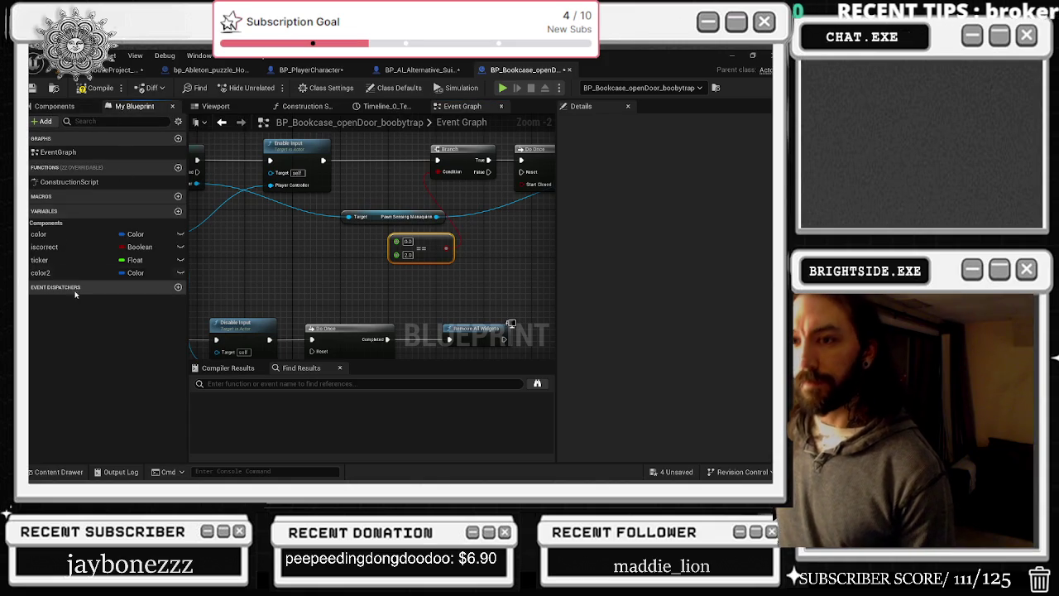
{"action": "left_click", "coordinate": [39, 260]}
{"action": "mouse_move", "coordinate": [40, 259]}
{"action": "left_mouse_down"}
{"action": "mouse_move", "coordinate": [327, 263]}
{"action": "mouse_move", "coordinate": [302, 249]}
{"action": "left_mouse_up"}
{"action": "left_click_drag", "start_coordinate": [397, 241], "coordinate": [333, 253]}
{"action": "left_click", "coordinate": [401, 178]}
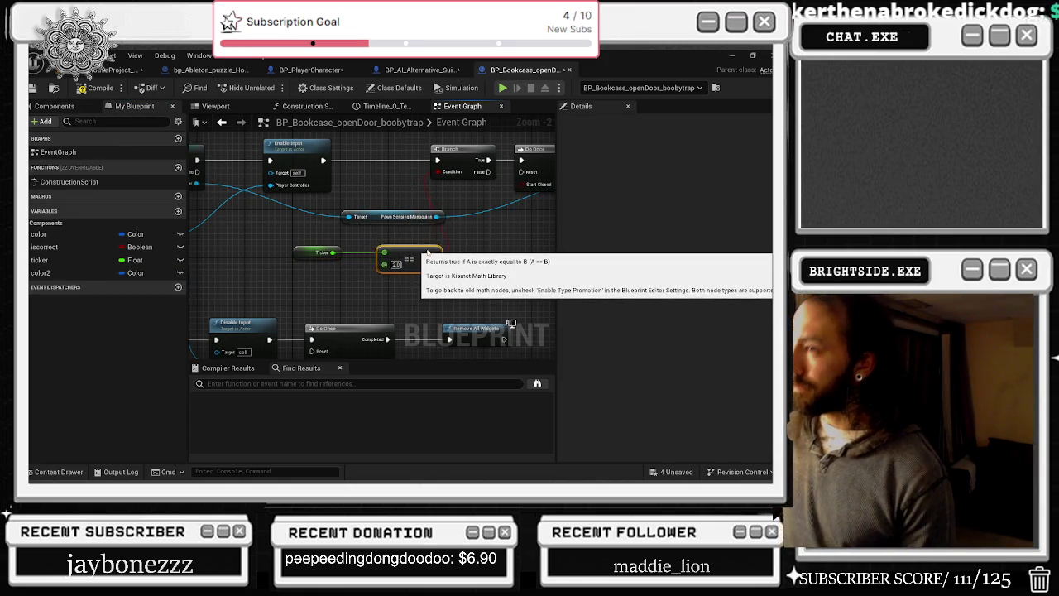
{"action": "left_click", "coordinate": [440, 239]}
{"action": "left_click_drag", "start_coordinate": [462, 238], "coordinate": [400, 251]}
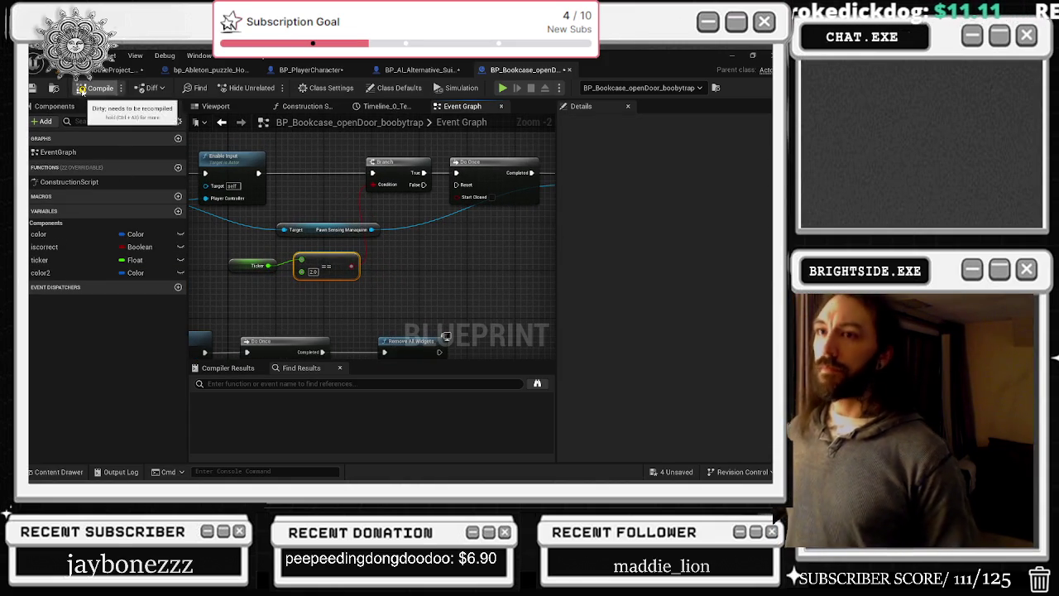
- Save the Blueprint and all 3 unsaved assets, then return to the level editor
{"action": "left_click", "coordinate": [33, 87]}
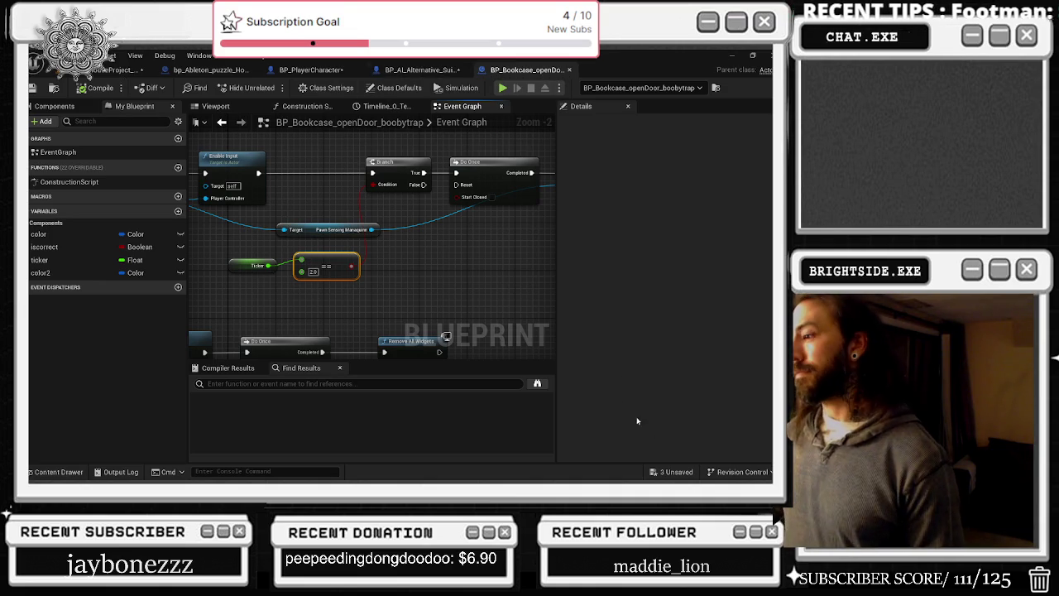
{"action": "left_click", "coordinate": [655, 472]}
{"action": "left_click", "coordinate": [484, 383]}
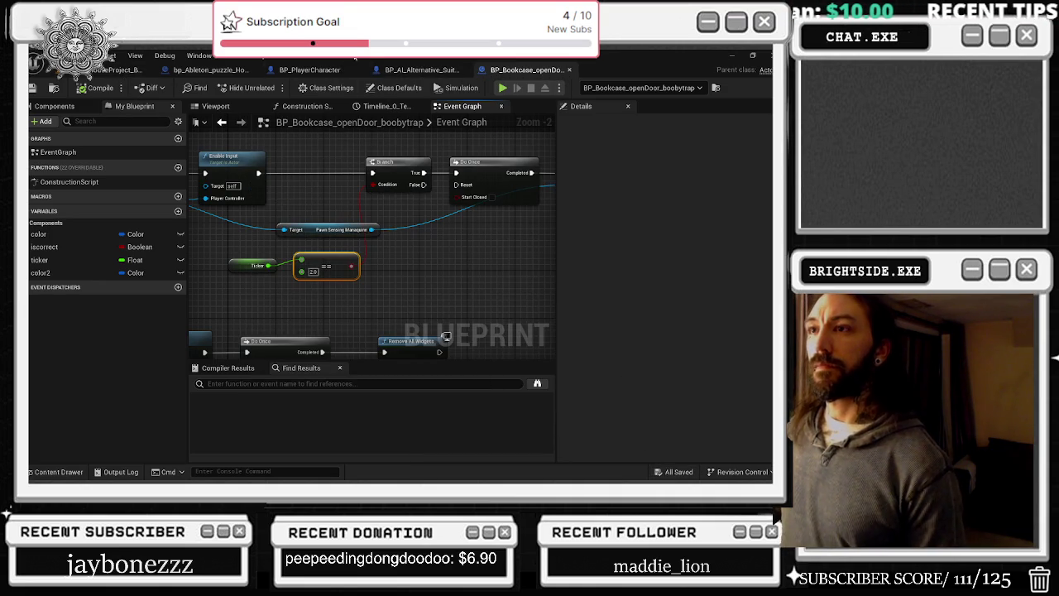
{"action": "left_click", "coordinate": [120, 69]}
- Fly up the staircase, select the lever actor and open its BP_Light_Lever_HOME Blueprint
{"action": "mouse_move", "coordinate": [300, 204]}
{"action": "left_mouse_down"}
{"action": "mouse_move", "coordinate": [416, 345]}
{"action": "mouse_move", "coordinate": [466, 224]}
{"action": "mouse_move", "coordinate": [272, 279]}
{"action": "mouse_move", "coordinate": [302, 267]}
{"action": "mouse_move", "coordinate": [302, 232]}
{"action": "left_mouse_up"}
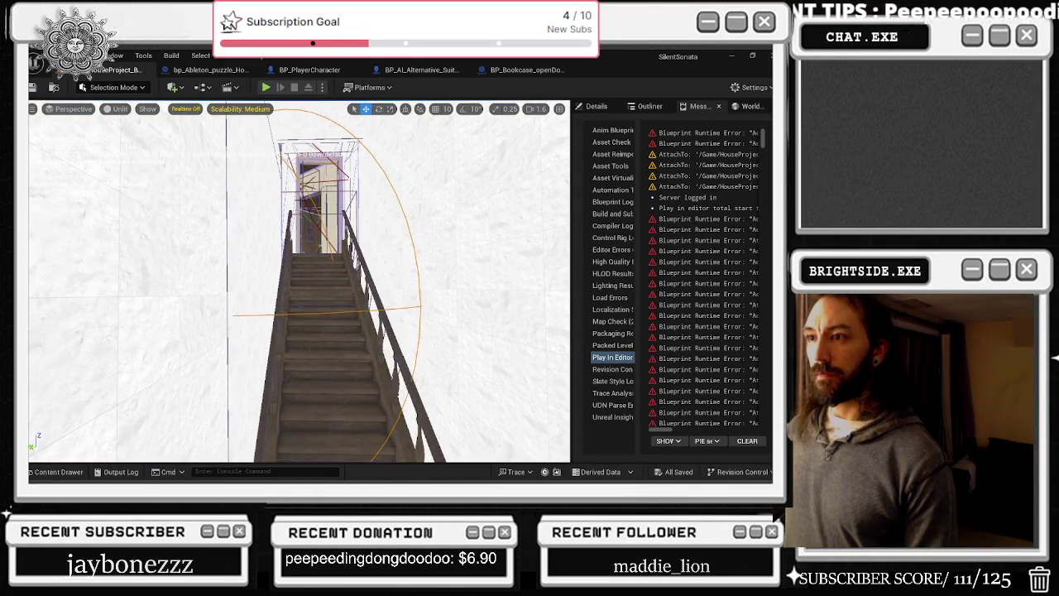
{"action": "left_click", "coordinate": [331, 276]}
{"action": "left_click_drag", "start_coordinate": [332, 275], "coordinate": [311, 262]}
{"action": "left_click", "coordinate": [318, 263]}
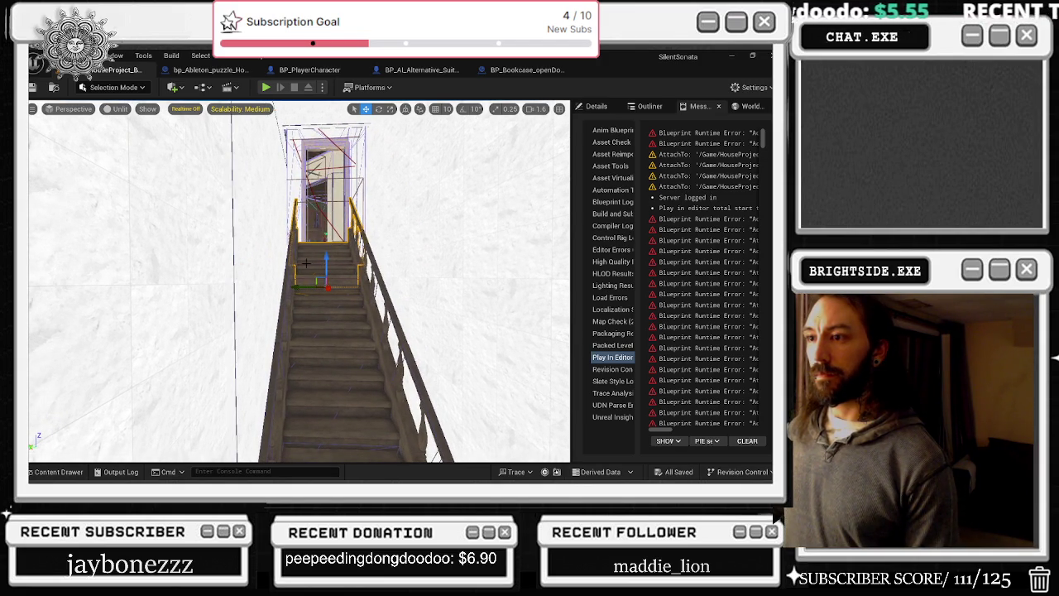
{"action": "left_click", "coordinate": [304, 263]}
{"action": "double_click", "coordinate": [335, 265]}
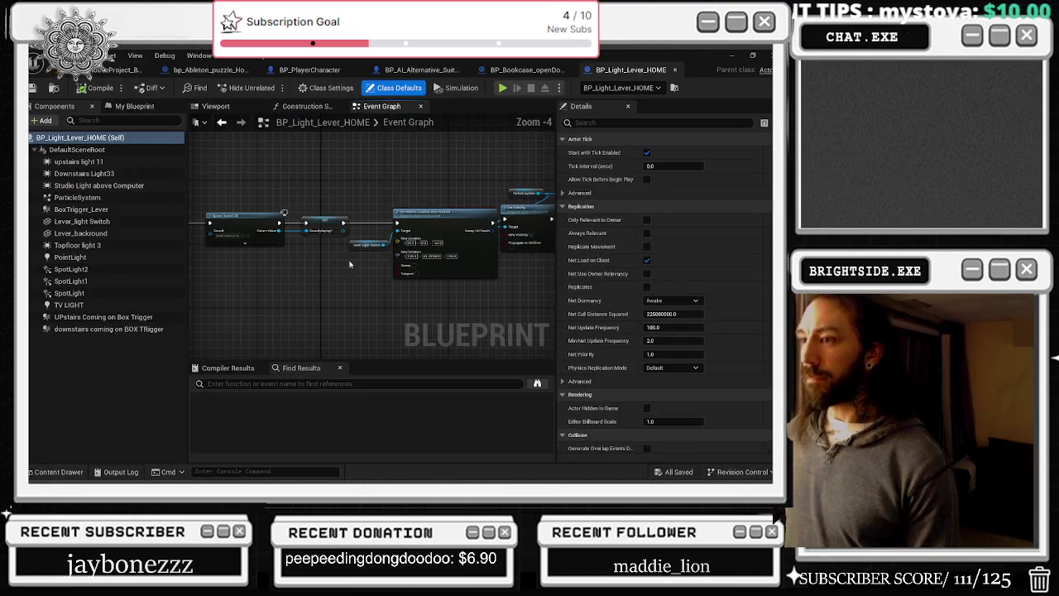
{"action": "scroll", "coordinate": [412, 266], "scroll_direction": "up", "scroll_amount": 1}
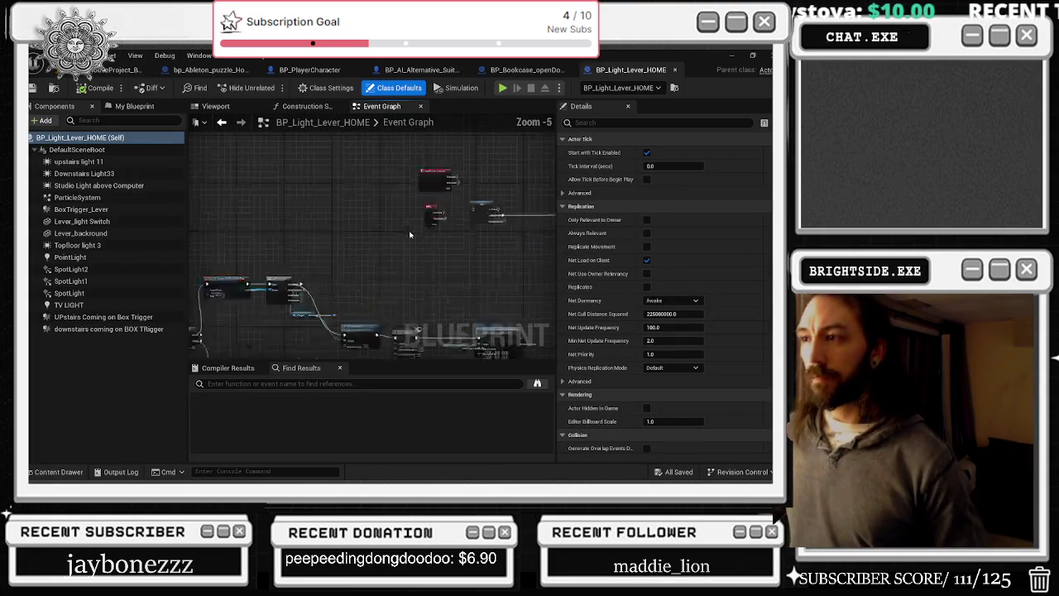
{"action": "scroll", "coordinate": [411, 267], "scroll_direction": "down", "scroll_amount": 2}
{"action": "scroll", "coordinate": [463, 250], "scroll_direction": "up", "scroll_amount": 3}
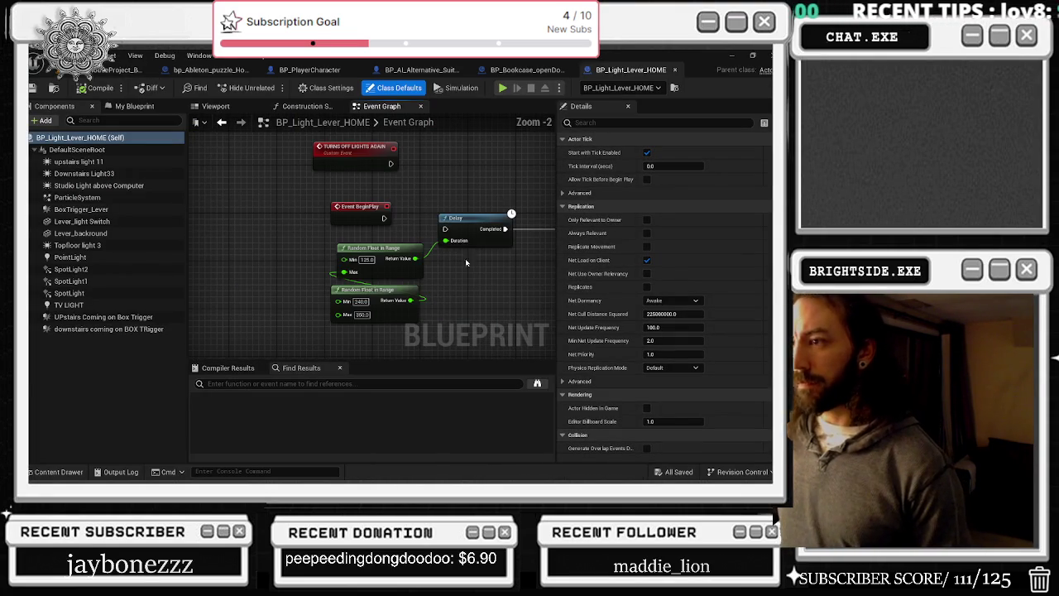
{"action": "scroll", "coordinate": [472, 305], "scroll_direction": "down", "scroll_amount": 5}
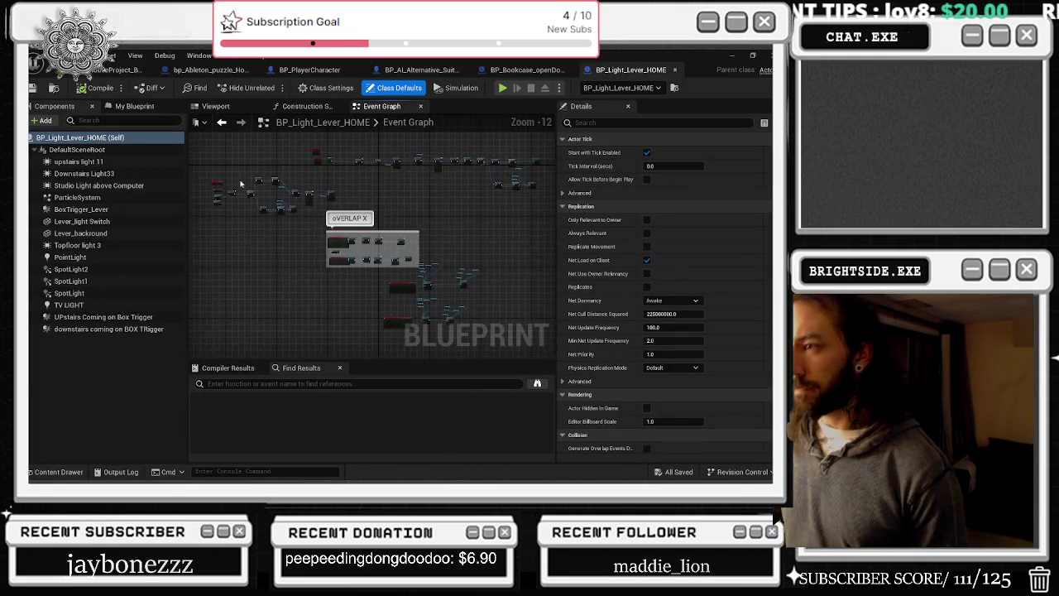
{"action": "scroll", "coordinate": [362, 261], "scroll_direction": "up", "scroll_amount": 5}
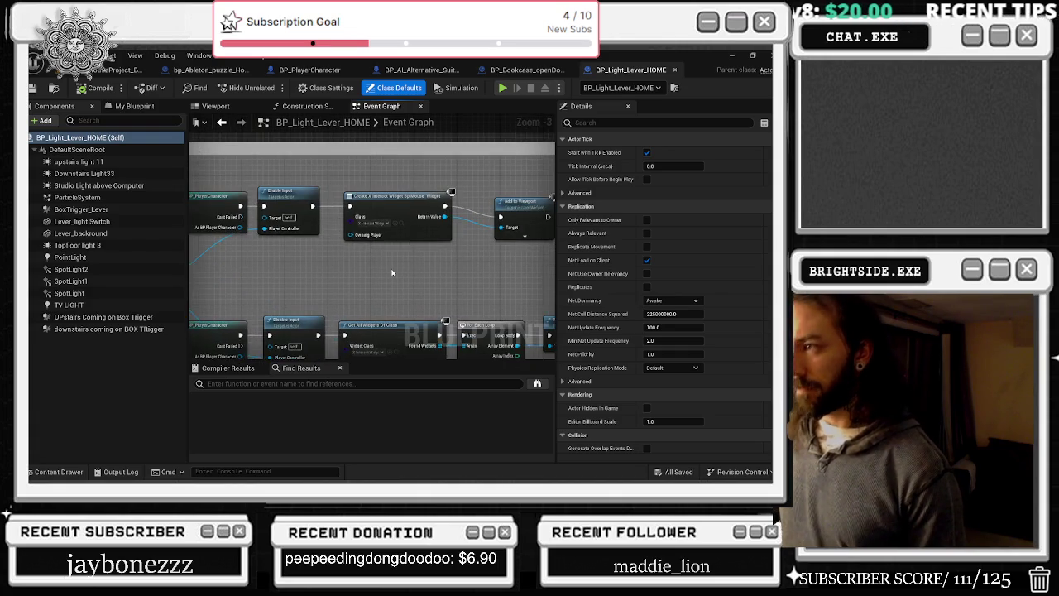
{"action": "scroll", "coordinate": [387, 206], "scroll_direction": "down", "scroll_amount": 4}
{"action": "scroll", "coordinate": [387, 206], "scroll_direction": "down", "scroll_amount": 4}
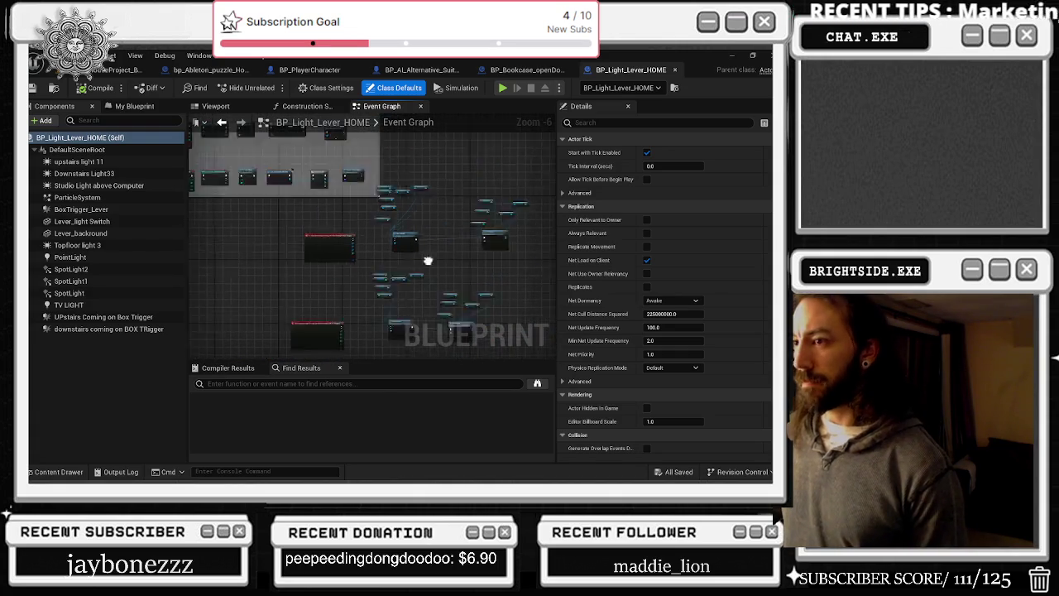
{"action": "scroll", "coordinate": [405, 224], "scroll_direction": "up", "scroll_amount": 5}
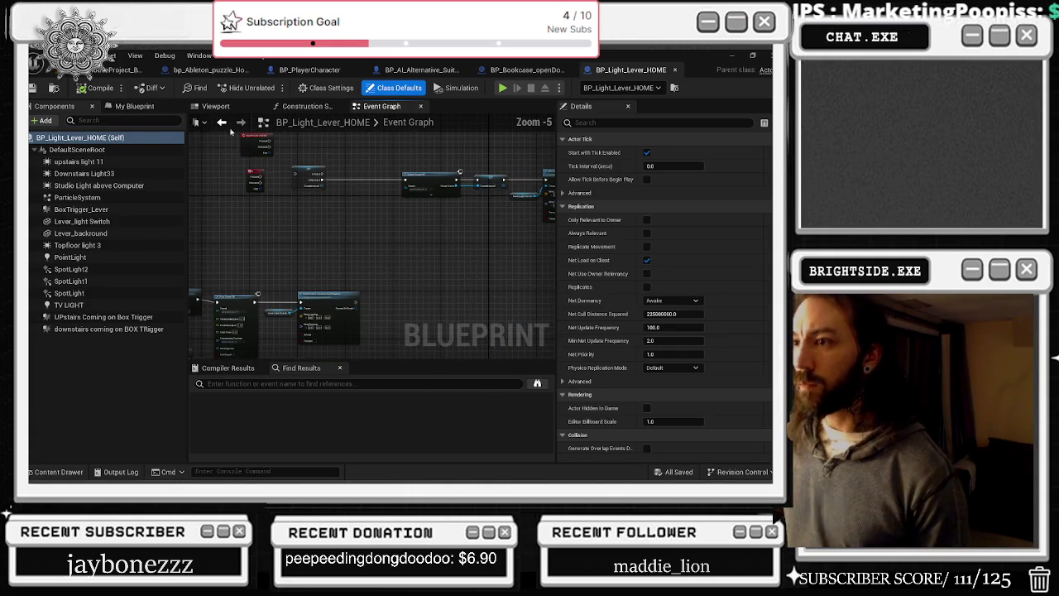
{"action": "left_click", "coordinate": [103, 70]}
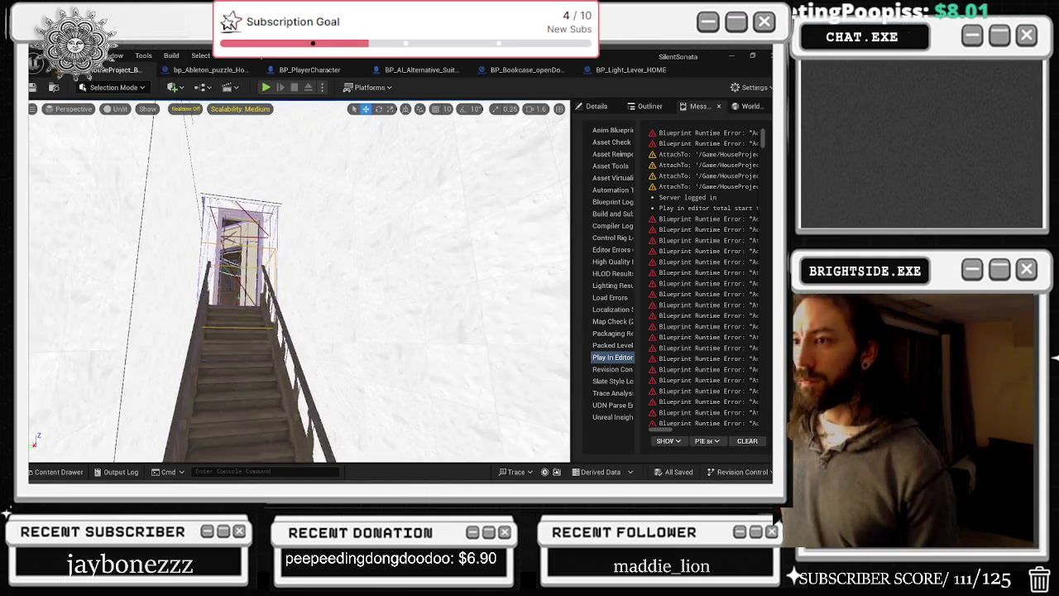
- Select the beam actor at the top of the stairs and open its Blueprint with Ctrl+E
{"action": "scroll", "coordinate": [298, 281], "scroll_direction": "up", "scroll_amount": 10}
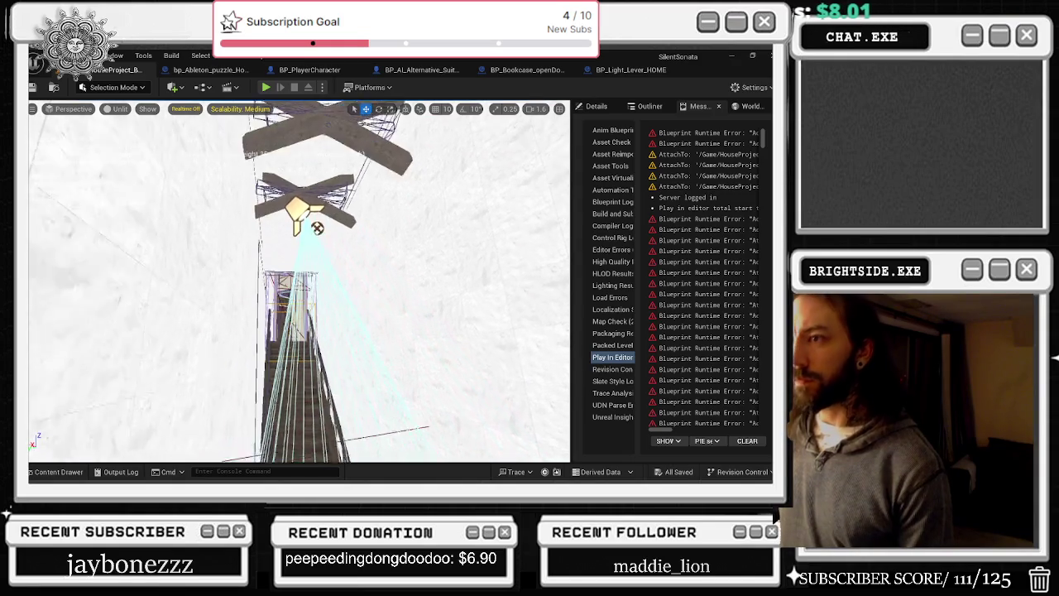
{"action": "scroll", "coordinate": [299, 281], "scroll_direction": "down", "scroll_amount": 5}
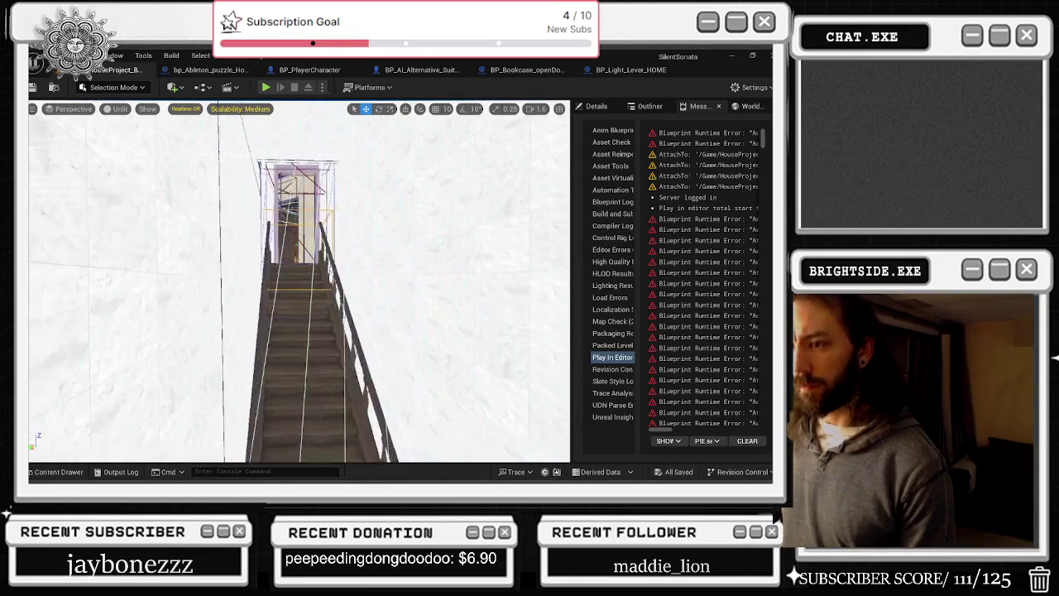
{"action": "left_click", "coordinate": [225, 201]}
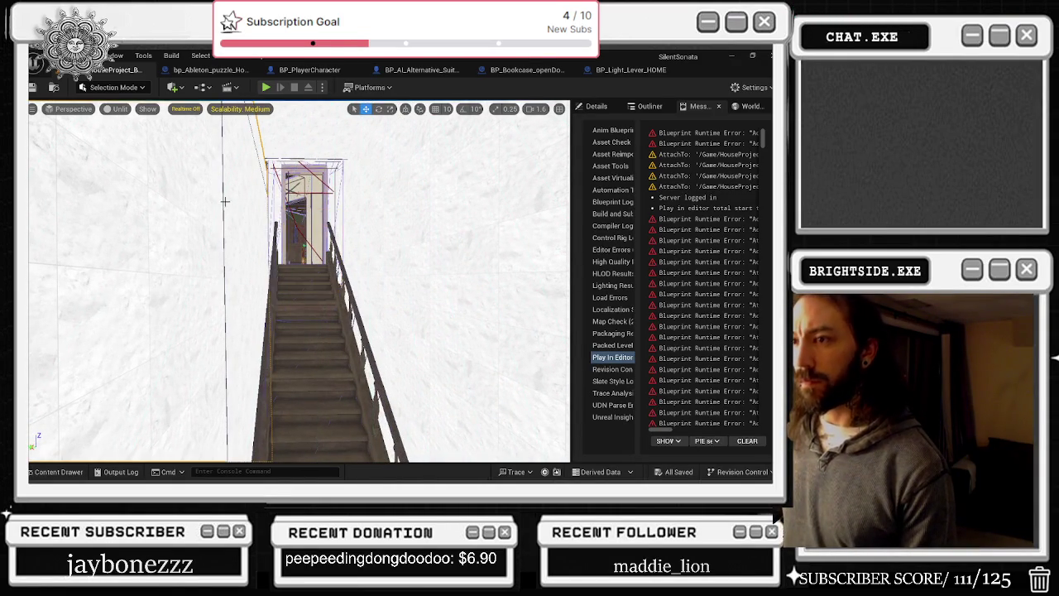
{"action": "scroll", "coordinate": [224, 202], "scroll_direction": "up", "scroll_amount": 3}
{"action": "scroll", "coordinate": [225, 202], "scroll_direction": "down", "scroll_amount": 2}
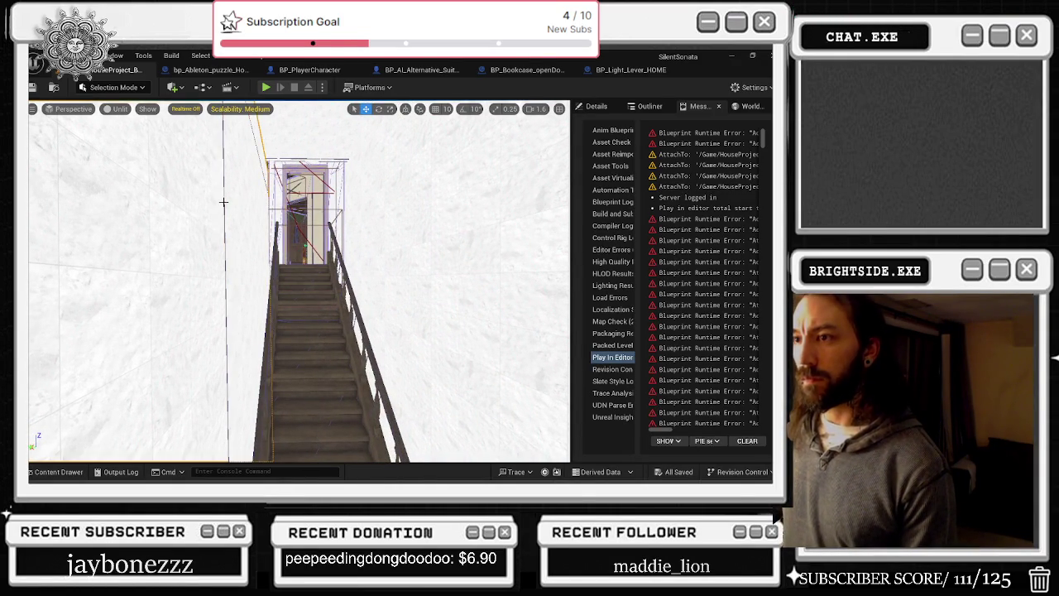
{"action": "scroll", "coordinate": [232, 201], "scroll_direction": "up", "scroll_amount": 4}
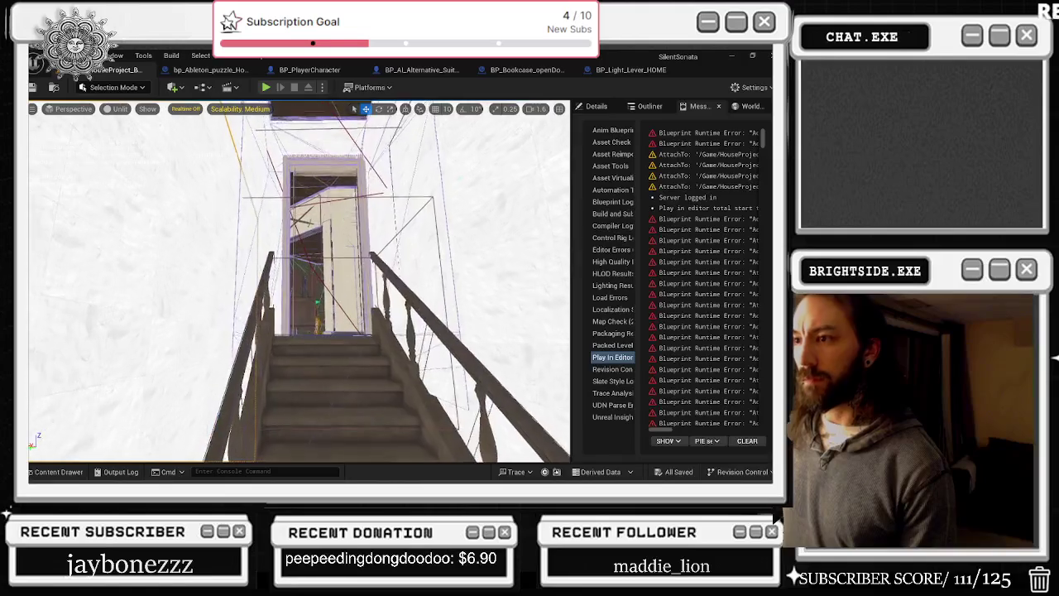
{"action": "scroll", "coordinate": [232, 201], "scroll_direction": "up", "scroll_amount": 2}
{"action": "scroll", "coordinate": [231, 201], "scroll_direction": "down", "scroll_amount": 2}
{"action": "scroll", "coordinate": [231, 201], "scroll_direction": "up", "scroll_amount": 5}
{"action": "scroll", "coordinate": [288, 191], "scroll_direction": "down", "scroll_amount": 6}
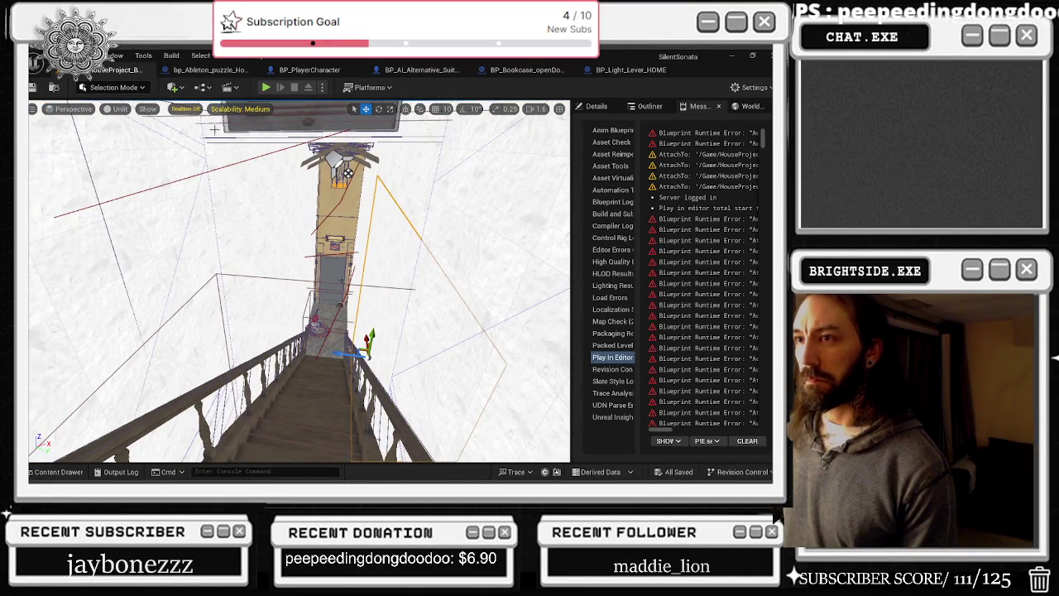
{"action": "left_click", "coordinate": [364, 139]}
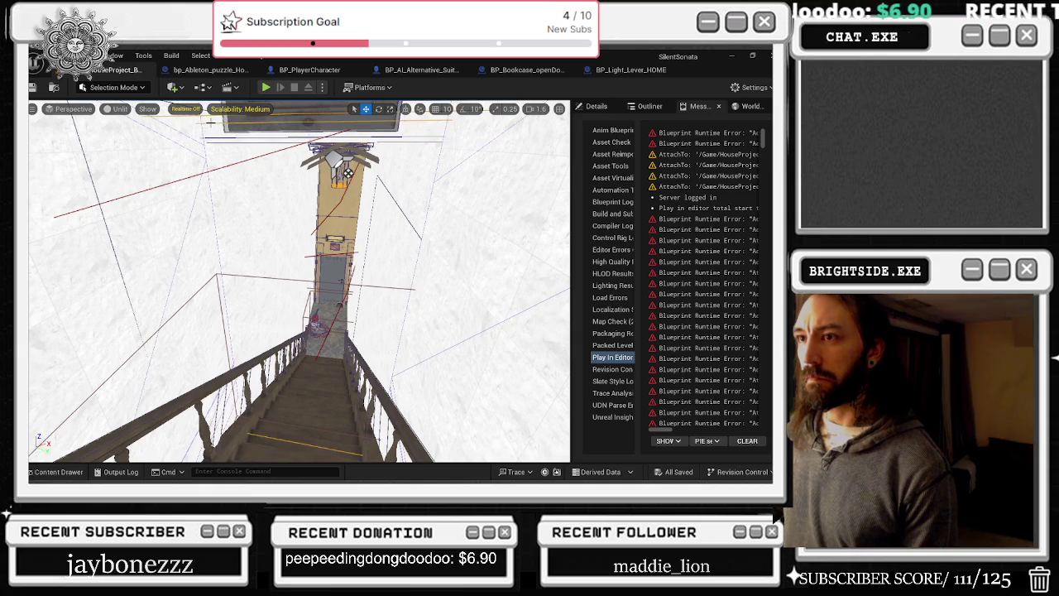
{"action": "scroll", "coordinate": [209, 123], "scroll_direction": "up", "scroll_amount": 3}
{"action": "key", "text": "ctrl+e"}
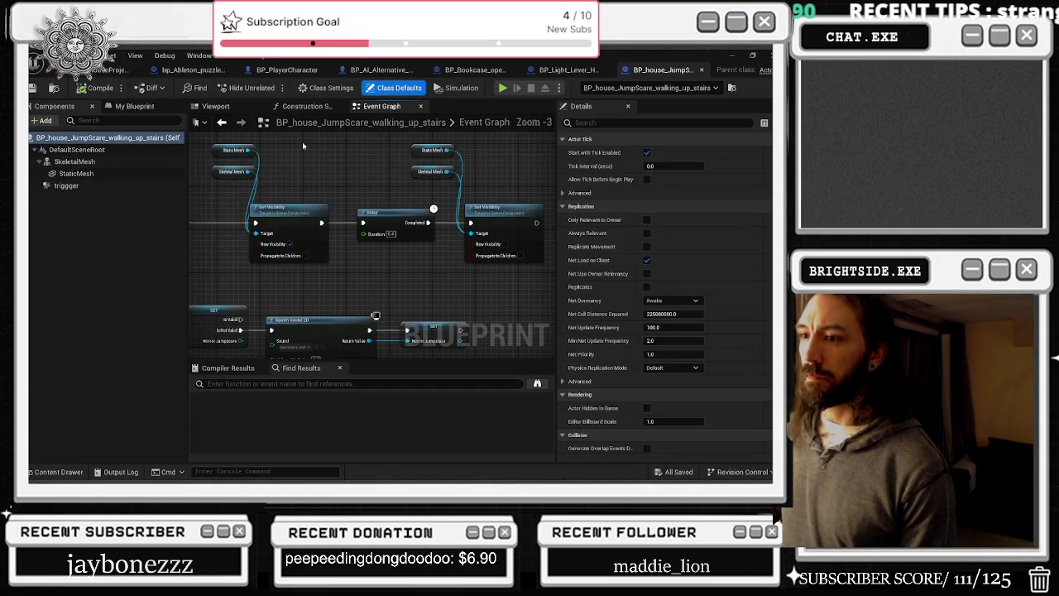
- Add a Pawn Sensing Manaquinn getter from the As BP Player Character reference
{"action": "scroll", "coordinate": [403, 281], "scroll_direction": "up", "scroll_amount": 4}
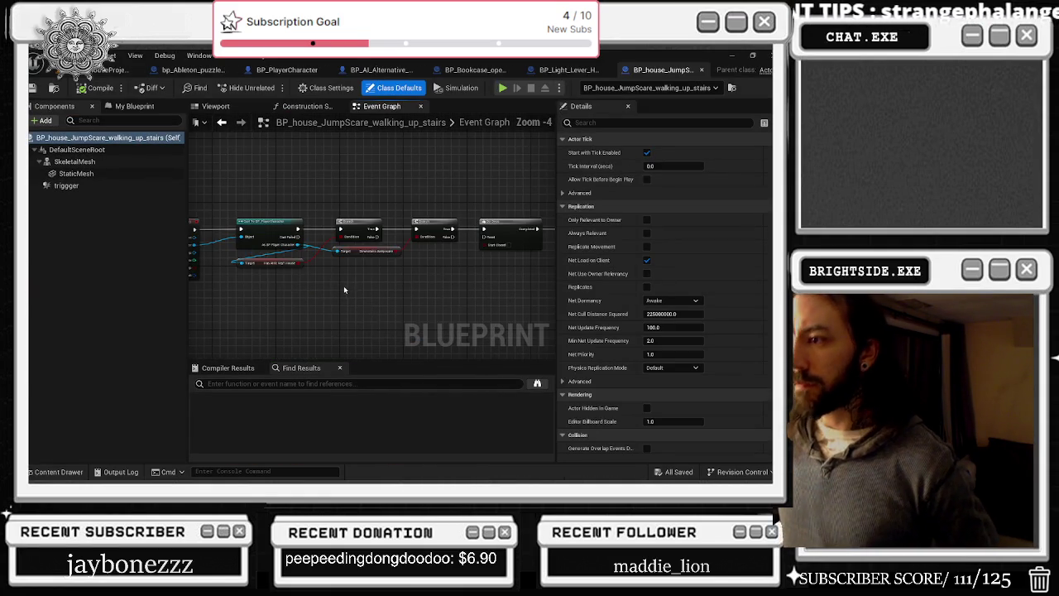
{"action": "scroll", "coordinate": [355, 277], "scroll_direction": "up", "scroll_amount": 3}
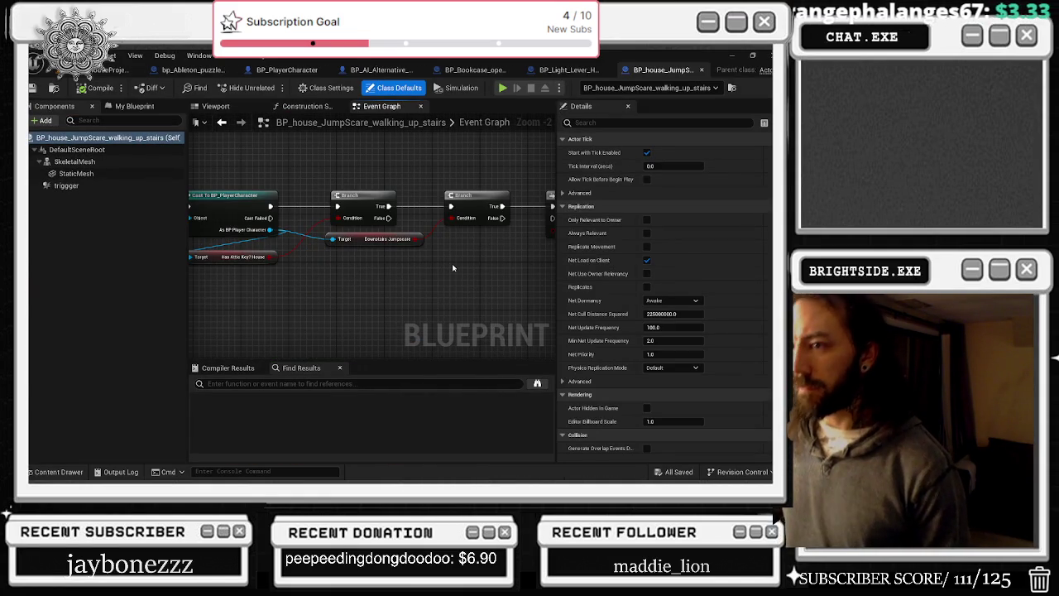
{"action": "mouse_move", "coordinate": [452, 263]}
{"action": "left_mouse_down"}
{"action": "mouse_move", "coordinate": [292, 253]}
{"action": "mouse_move", "coordinate": [184, 324]}
{"action": "left_mouse_up"}
{"action": "left_click_drag", "start_coordinate": [325, 302], "coordinate": [553, 275]}
{"action": "left_click_drag", "start_coordinate": [348, 268], "coordinate": [502, 327]}
{"action": "left_click_drag", "start_coordinate": [323, 286], "coordinate": [396, 272]}
{"action": "mouse_move", "coordinate": [240, 242]}
{"action": "left_mouse_down"}
{"action": "mouse_move", "coordinate": [367, 321]}
{"action": "mouse_move", "coordinate": [396, 325]}
{"action": "left_mouse_up"}
{"action": "type", "text": "GE"}
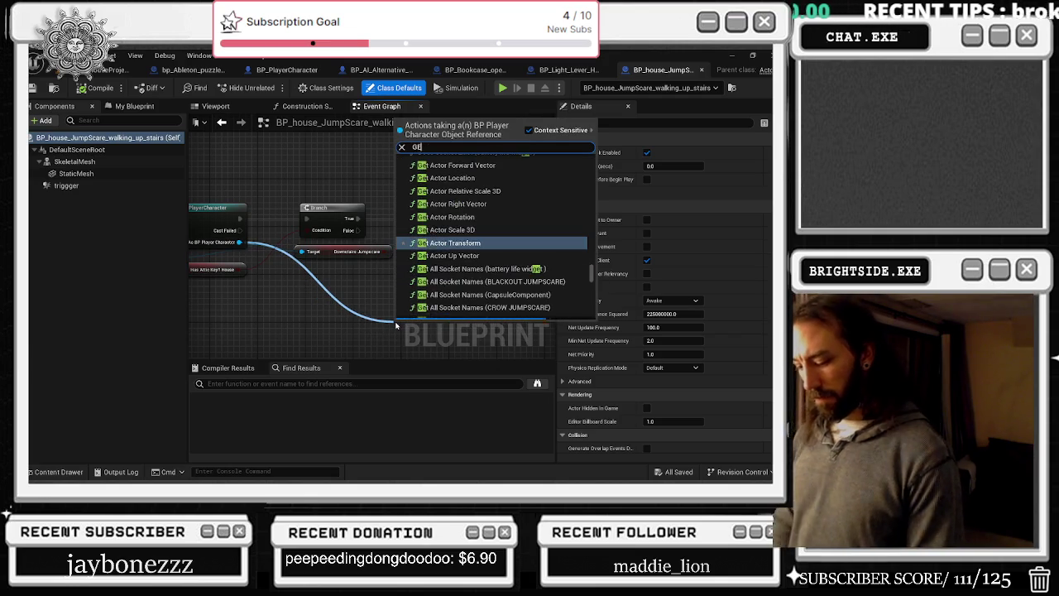
{"action": "type", "text": "T MANAGU"}
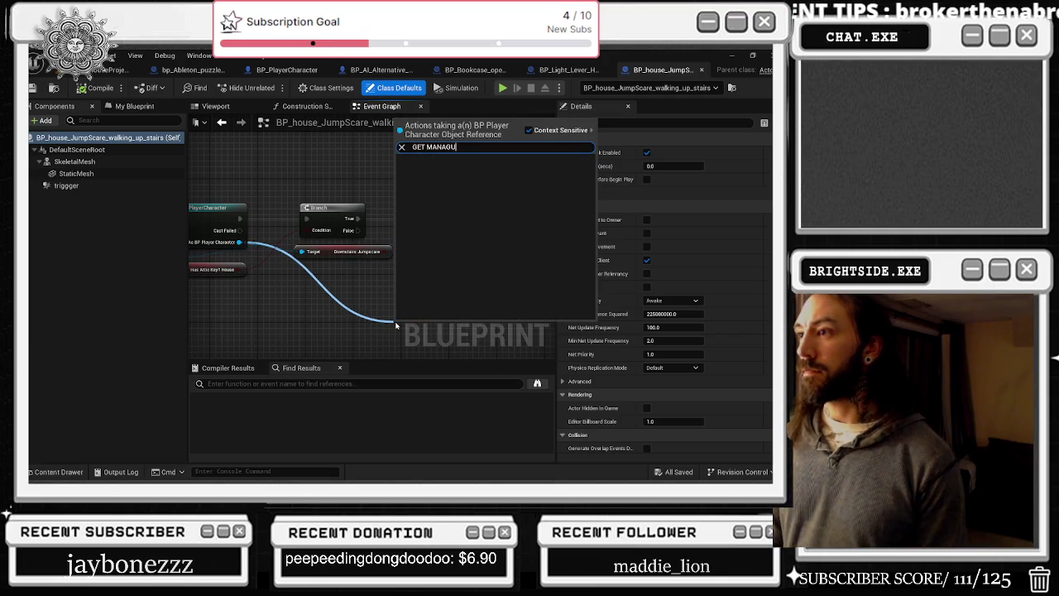
{"action": "key", "text": "BackSpace"}
{"action": "key", "text": "BackSpace"}
{"action": "key", "text": "BackSpace"}
{"action": "key", "text": "BackSpace"}
{"action": "type", "text": "NA"}
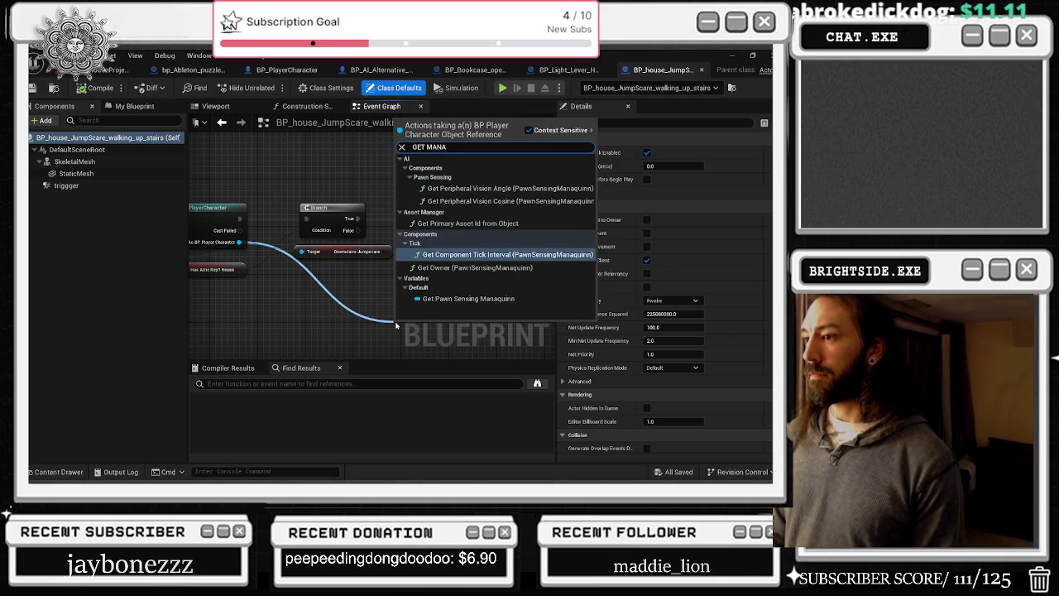
{"action": "left_click", "coordinate": [463, 298]}
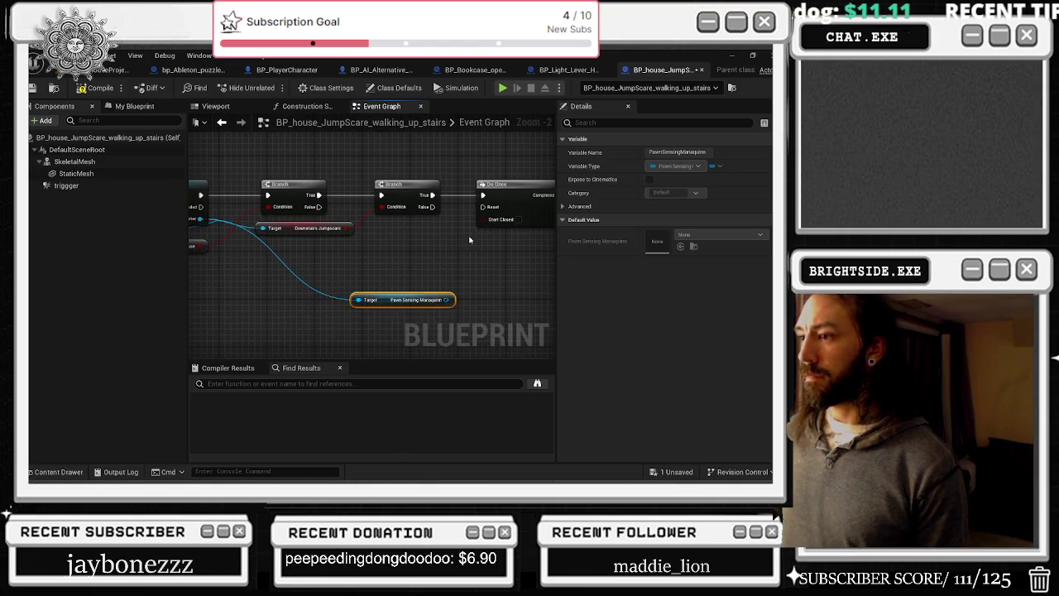
- Add a Set Component Tick Enabled node above the Branch nodes
{"action": "mouse_move", "coordinate": [392, 304]}
{"action": "left_mouse_down"}
{"action": "mouse_move", "coordinate": [414, 145]}
{"action": "mouse_move", "coordinate": [451, 142]}
{"action": "mouse_move", "coordinate": [412, 156]}
{"action": "mouse_move", "coordinate": [538, 164]}
{"action": "mouse_move", "coordinate": [451, 158]}
{"action": "left_mouse_up"}
{"action": "type", "text": "set tick"}
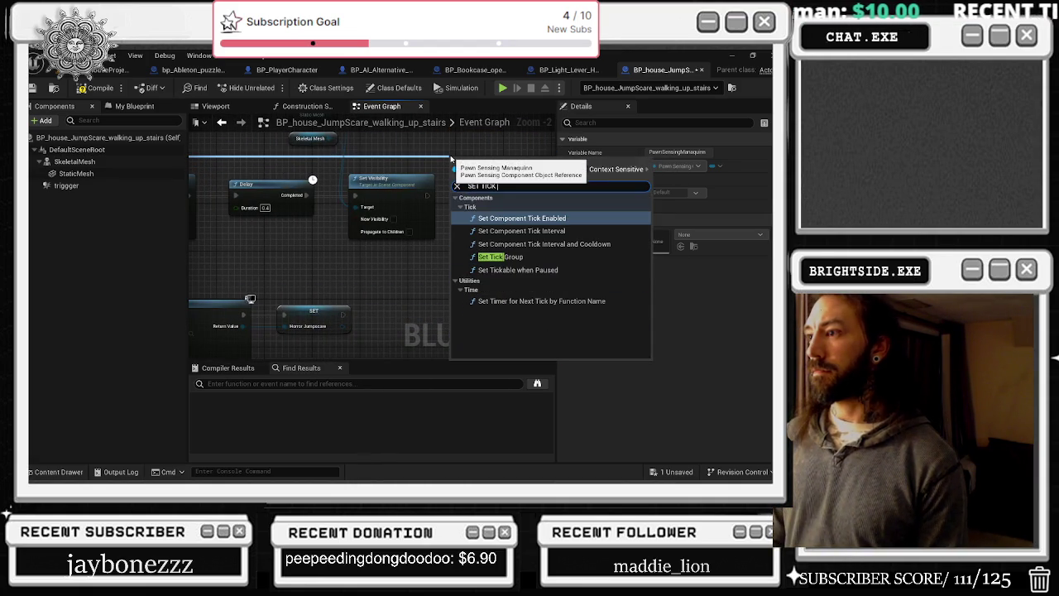
{"action": "key", "text": "Return"}
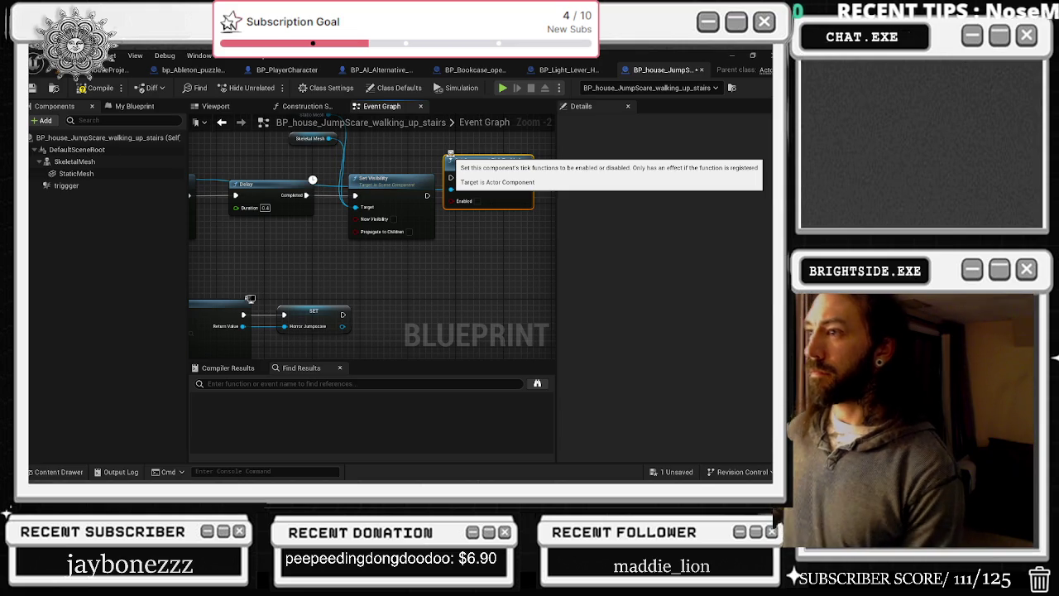
{"action": "left_click_drag", "start_coordinate": [480, 160], "coordinate": [486, 136]}
- Add a reroute on the Pawn Sensing wire and a Deactivate node for the component
{"action": "double_click", "coordinate": [416, 164]}
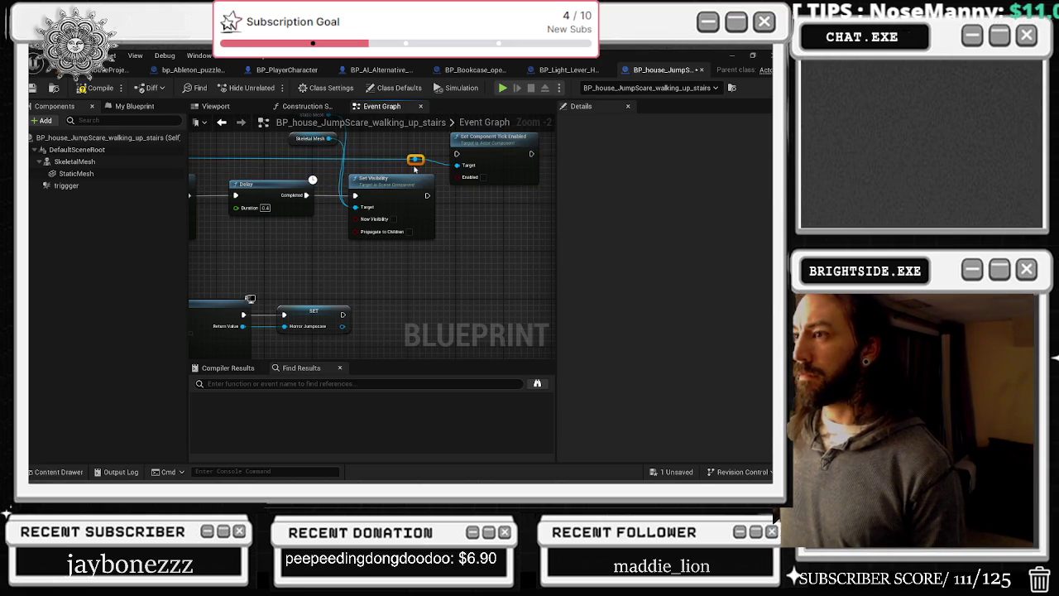
{"action": "mouse_move", "coordinate": [415, 160]}
{"action": "left_mouse_down"}
{"action": "mouse_move", "coordinate": [463, 203]}
{"action": "mouse_move", "coordinate": [441, 217]}
{"action": "left_mouse_up"}
{"action": "type", "text": "SET COMPONEN"}
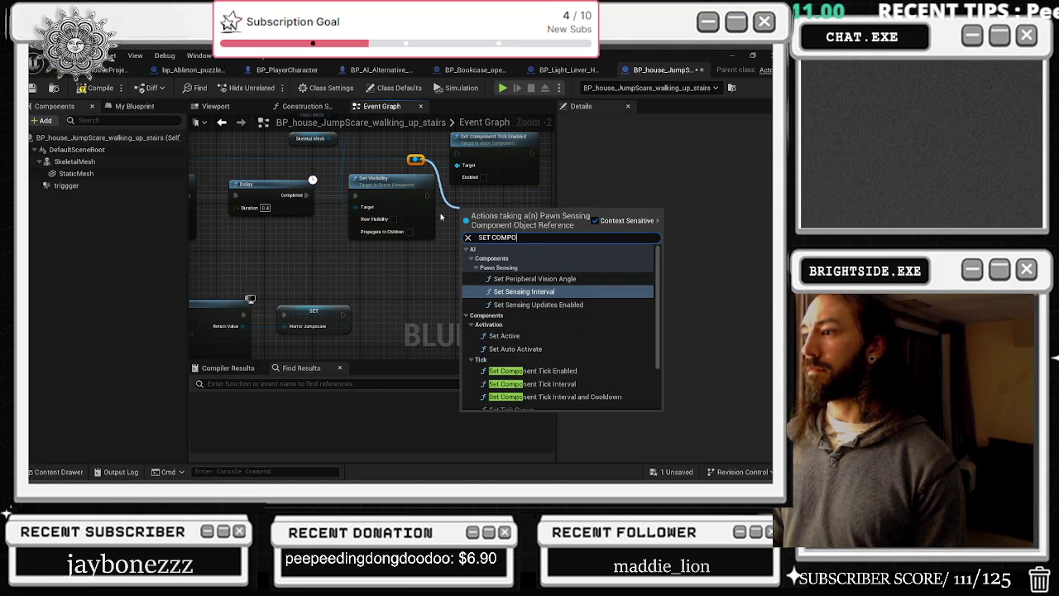
{"action": "type", "text": "T DI"}
{"action": "key", "text": "BackSpace"}
{"action": "key", "text": "BackSpace"}
{"action": "key", "text": "BackSpace"}
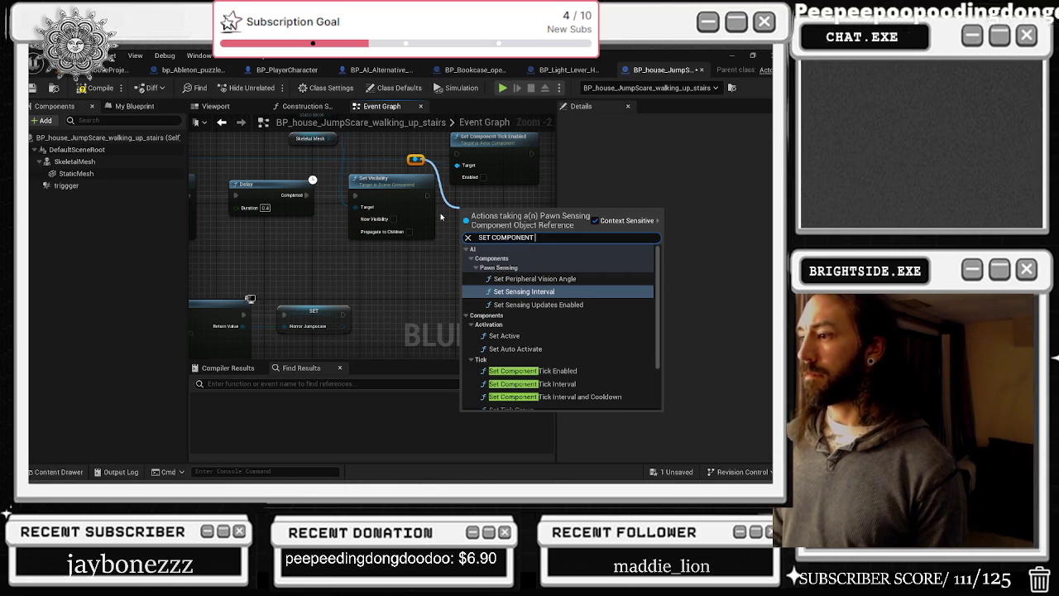
{"action": "key", "text": "BackSpace"}
{"action": "key", "text": "BackSpace"}
{"action": "key", "text": "BackSpace"}
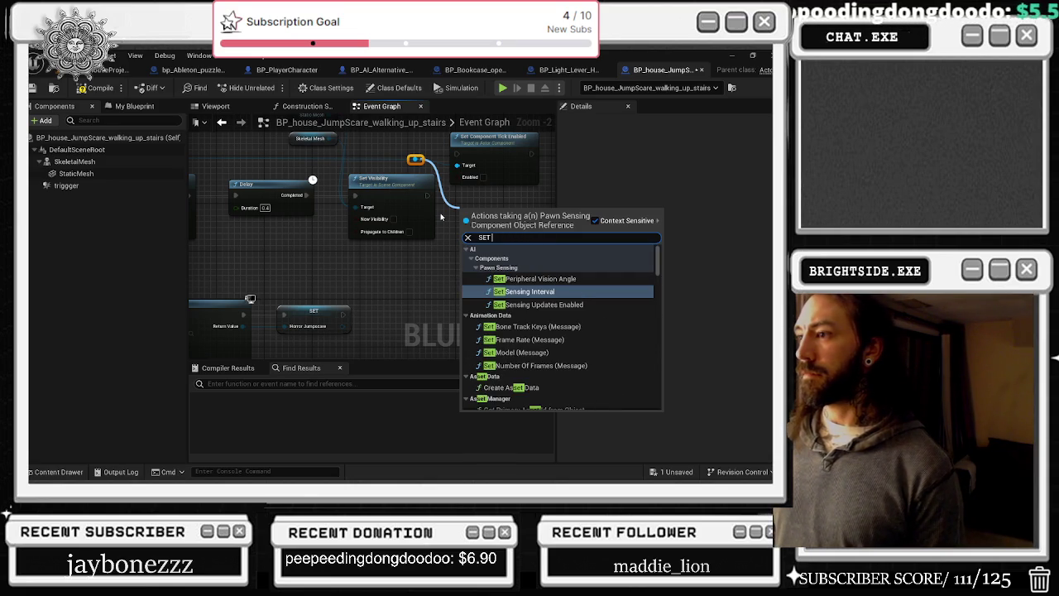
{"action": "key", "text": "BackSpace"}
{"action": "key", "text": "BackSpace"}
{"action": "key", "text": "BackSpace"}
{"action": "type", "text": "DISA"}
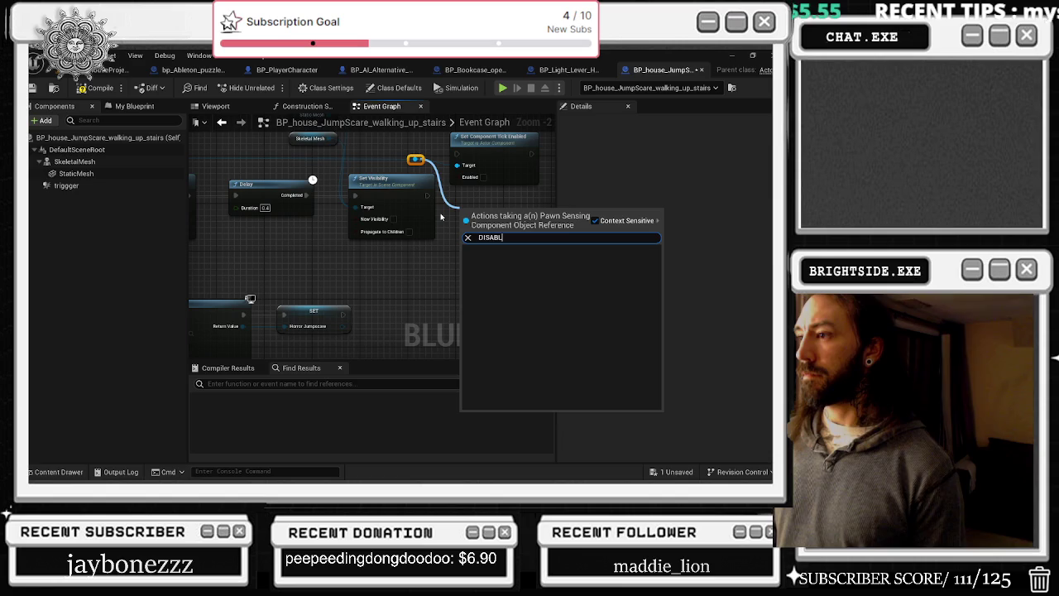
{"action": "key", "text": "BackSpace"}
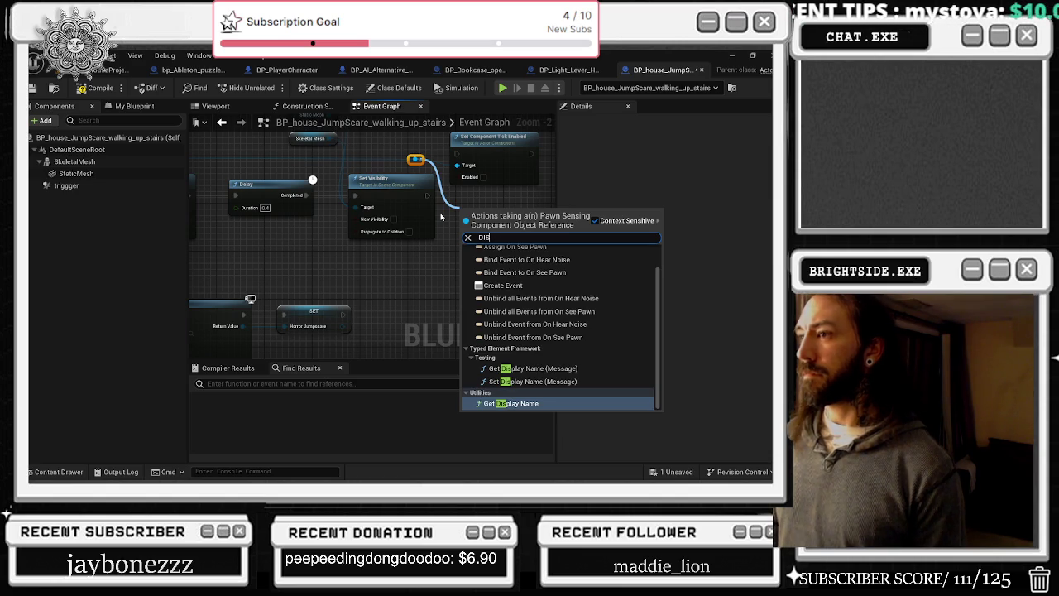
{"action": "key", "text": "Escape"}
{"action": "mouse_move", "coordinate": [441, 217]}
{"action": "left_mouse_down"}
{"action": "mouse_move", "coordinate": [406, 149]}
{"action": "mouse_move", "coordinate": [403, 201]}
{"action": "mouse_move", "coordinate": [443, 251]}
{"action": "left_mouse_up"}
{"action": "type", "text": "deac"}
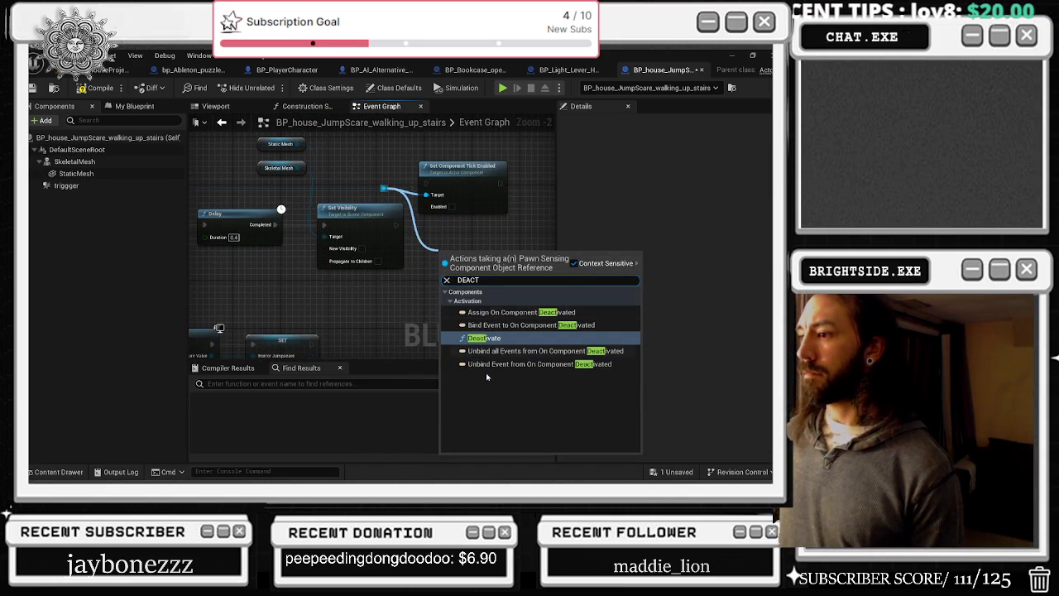
{"action": "left_click", "coordinate": [492, 341]}
- Chain Deactivate after Set Visibility and Set Component Tick Enabled after Deactivate
{"action": "left_click_drag", "start_coordinate": [396, 230], "coordinate": [390, 225]}
{"action": "left_click_drag", "start_coordinate": [459, 166], "coordinate": [469, 141]}
{"action": "left_click_drag", "start_coordinate": [478, 251], "coordinate": [465, 209]}
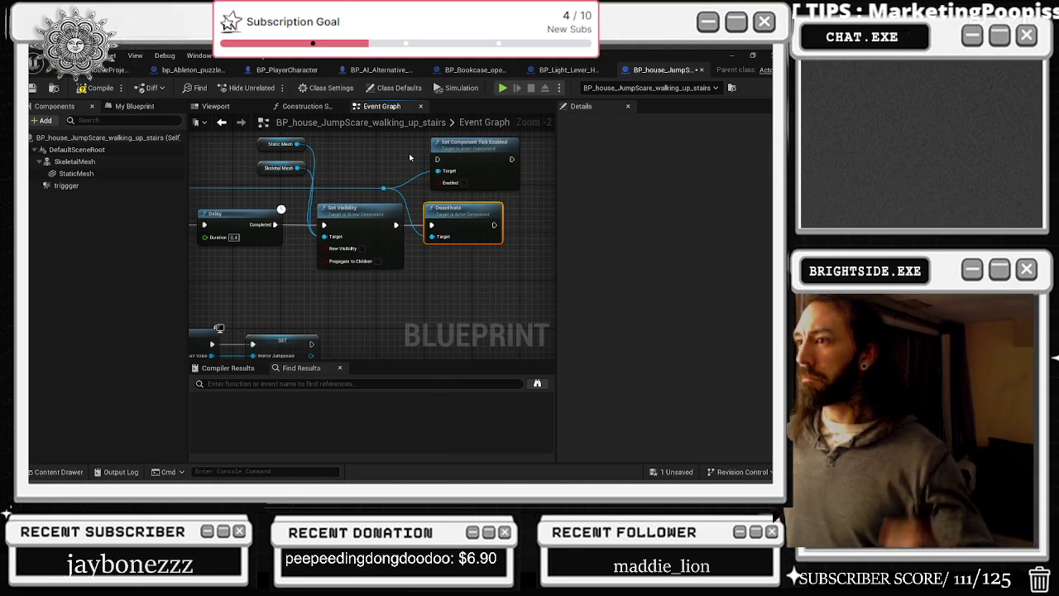
{"action": "left_click_drag", "start_coordinate": [413, 159], "coordinate": [327, 174]}
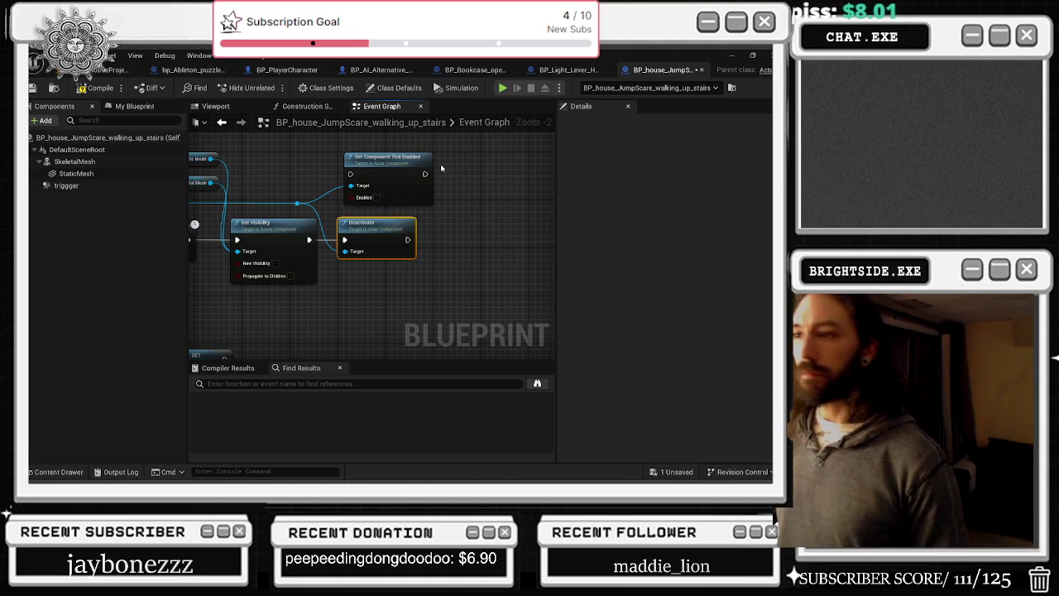
{"action": "mouse_move", "coordinate": [372, 172]}
{"action": "left_mouse_down"}
{"action": "mouse_move", "coordinate": [455, 231]}
{"action": "mouse_move", "coordinate": [414, 243]}
{"action": "left_mouse_up"}
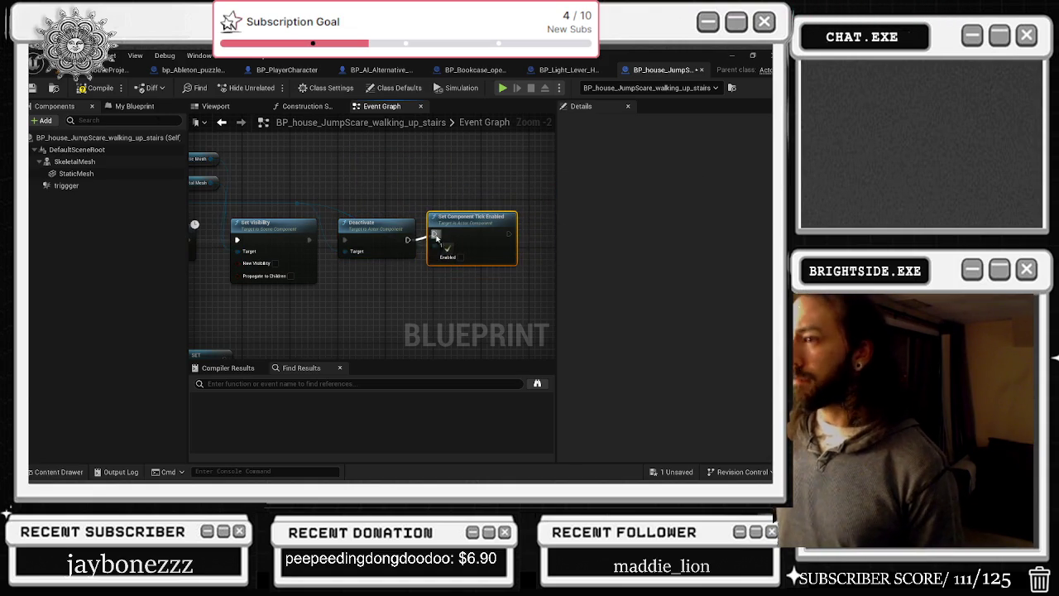
{"action": "key", "text": "q"}
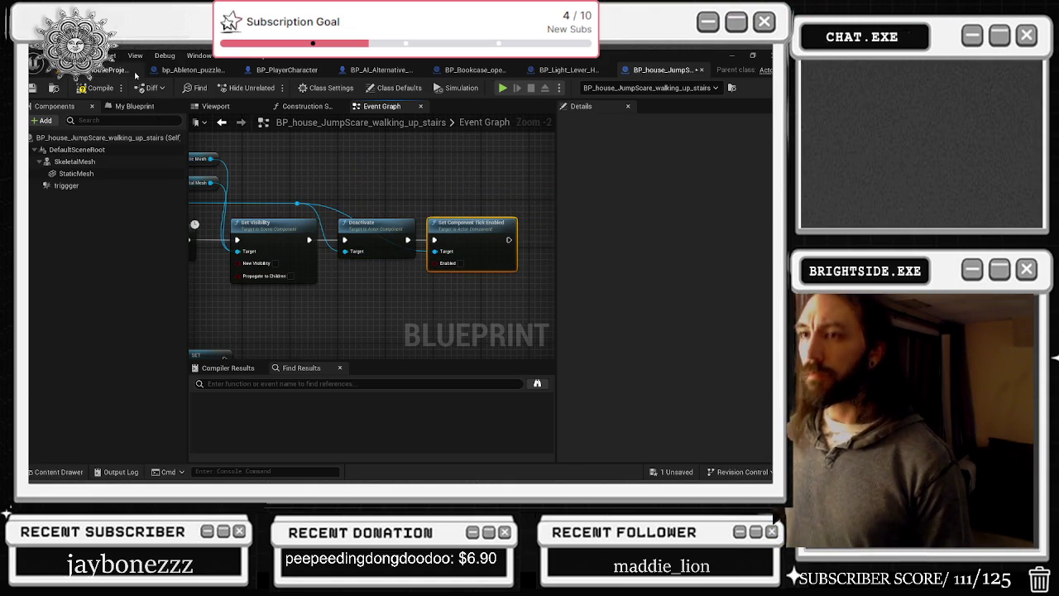
{"action": "left_click_drag", "start_coordinate": [360, 167], "coordinate": [554, 199]}
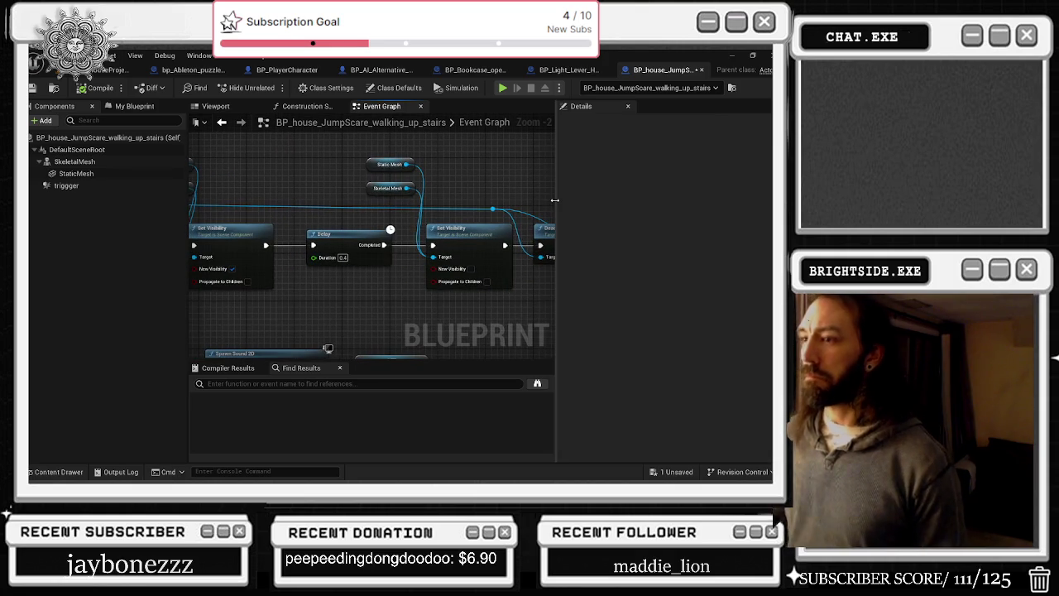